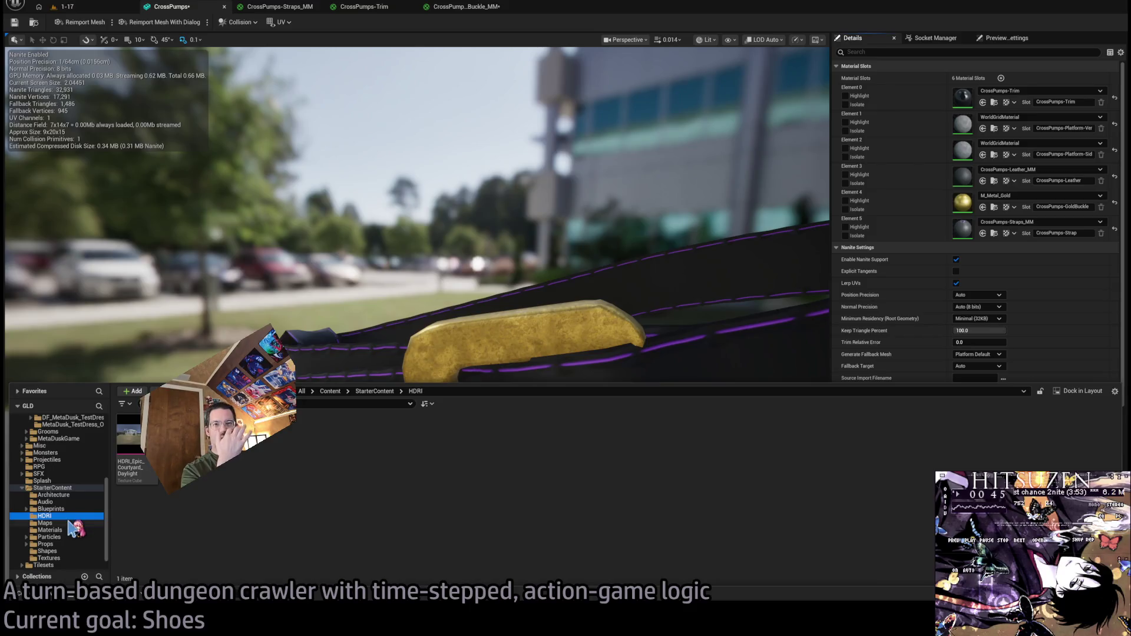
Drag SM_Chair from StarterContent > Props into the 1-17 level viewport.
{"action": "left_click", "coordinate": [77, 538]}
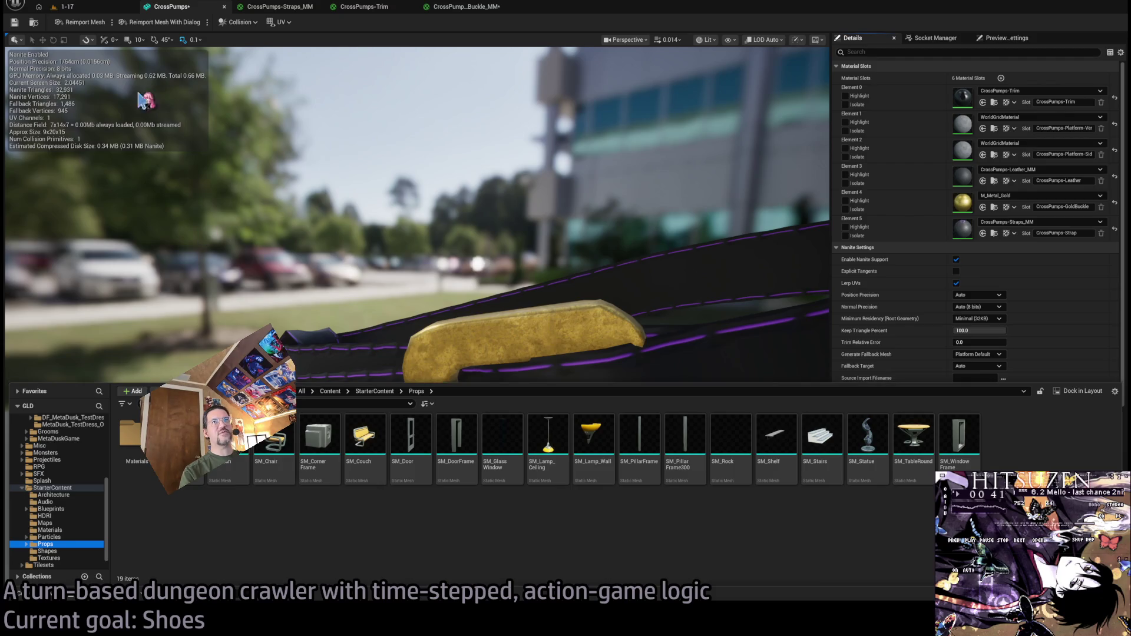
{"action": "left_click", "coordinate": [67, 6]}
{"action": "key", "text": "ctrl+space"}
{"action": "mouse_move", "coordinate": [324, 371]}
{"action": "left_mouse_down"}
{"action": "mouse_move", "coordinate": [671, 442]}
{"action": "mouse_move", "coordinate": [346, 407]}
{"action": "mouse_move", "coordinate": [409, 445]}
{"action": "left_mouse_up"}
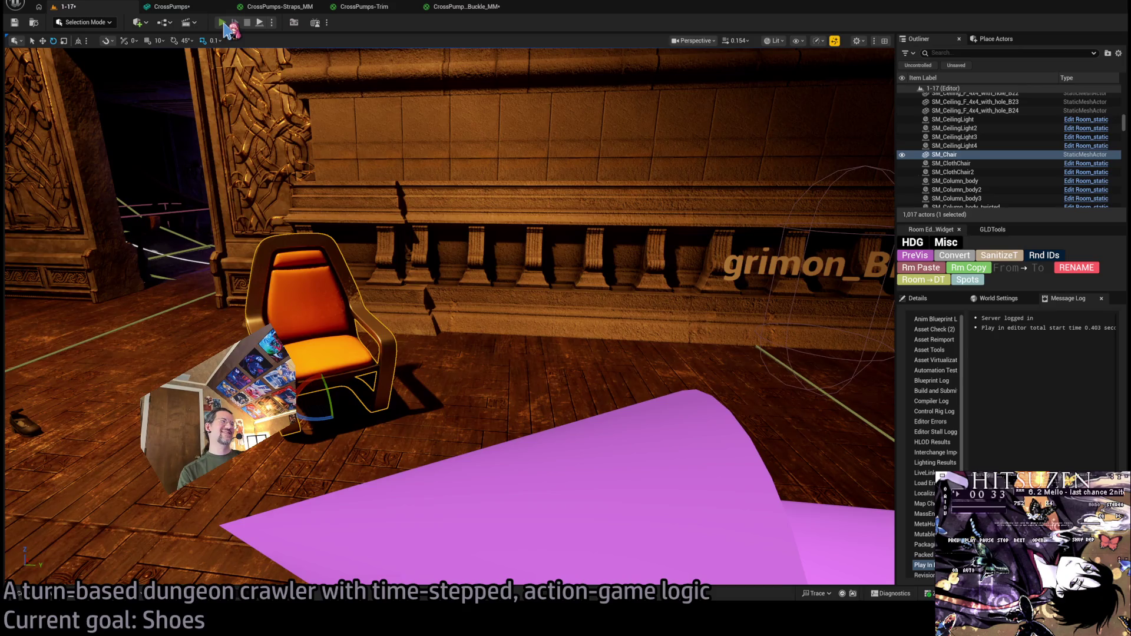
{"action": "left_click", "coordinate": [223, 24]}
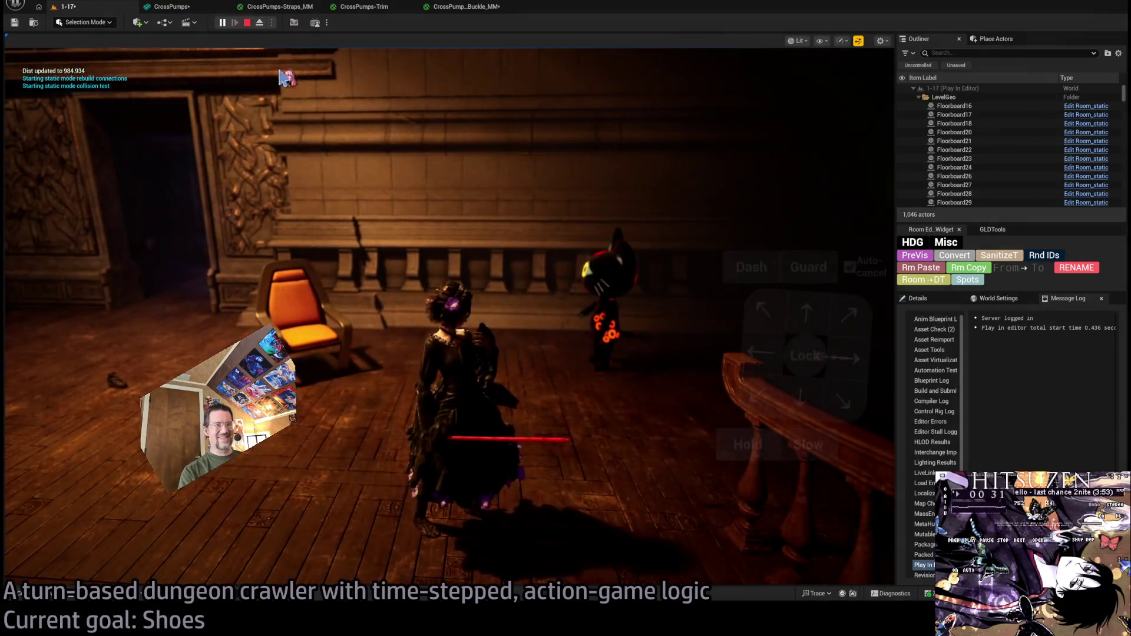
{"action": "key", "text": "space"}
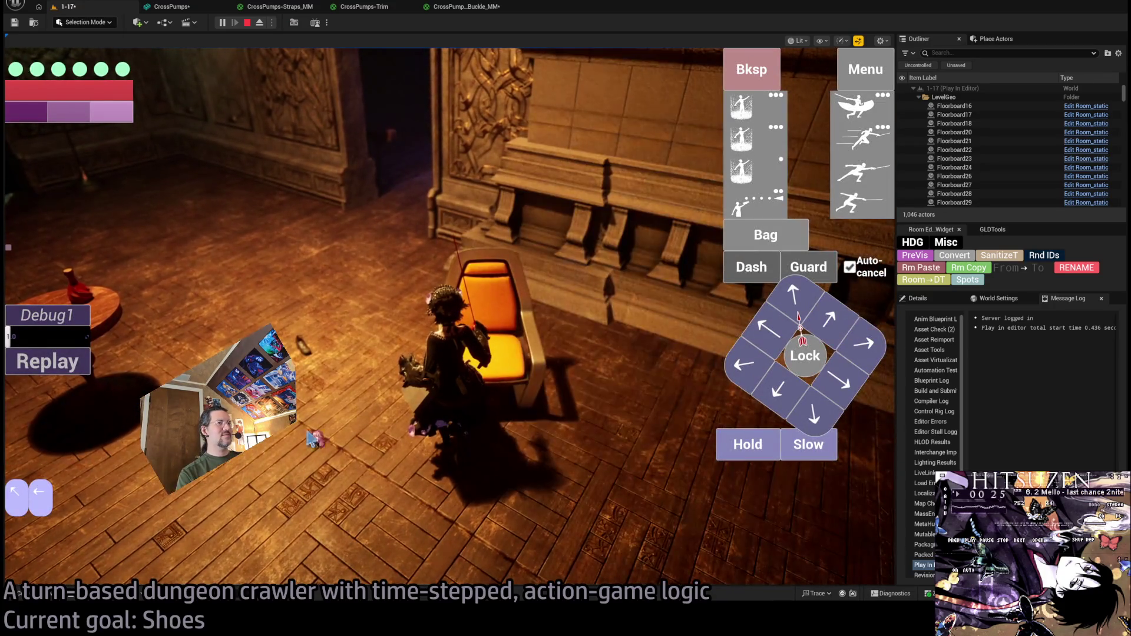
{"action": "key", "text": "s"}
{"action": "key", "text": "space"}
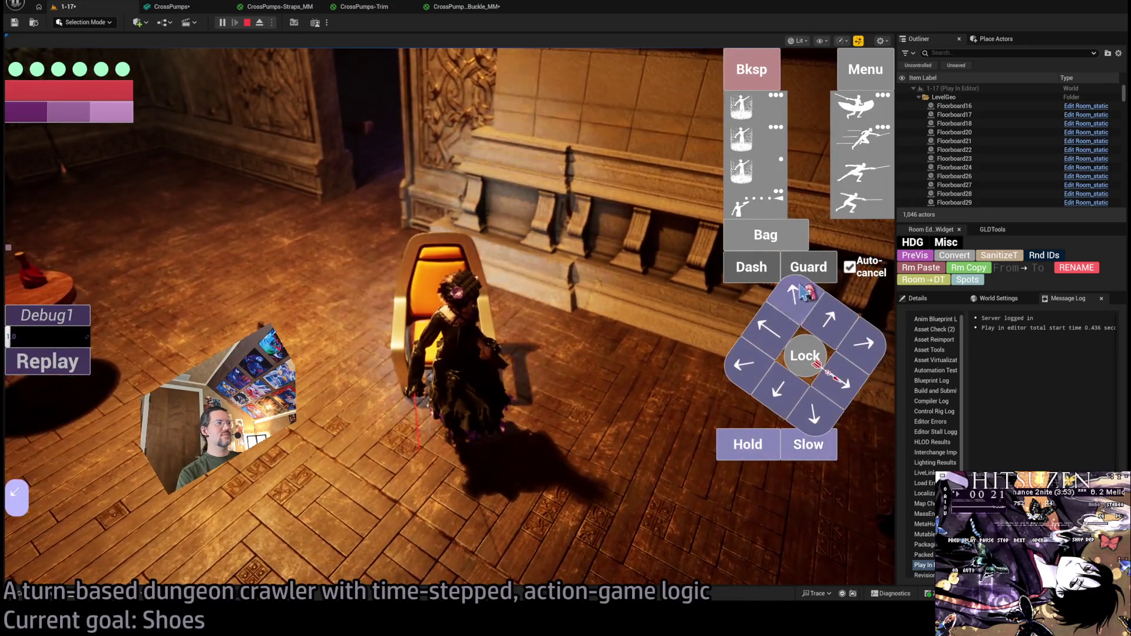
{"action": "left_click", "coordinate": [800, 292]}
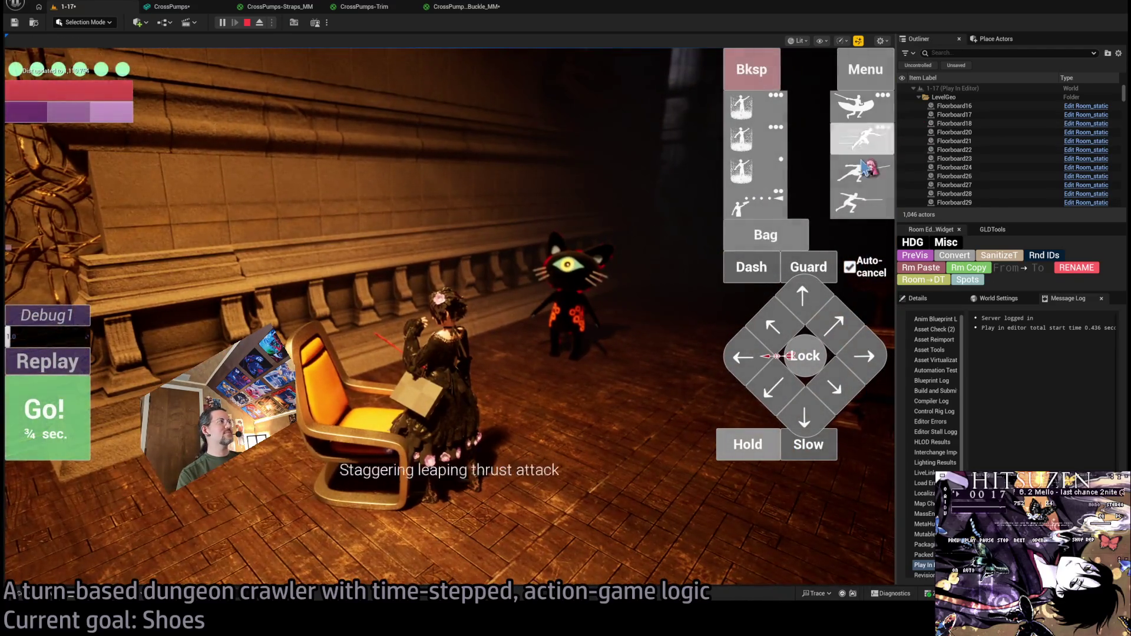
{"action": "left_click", "coordinate": [746, 203]}
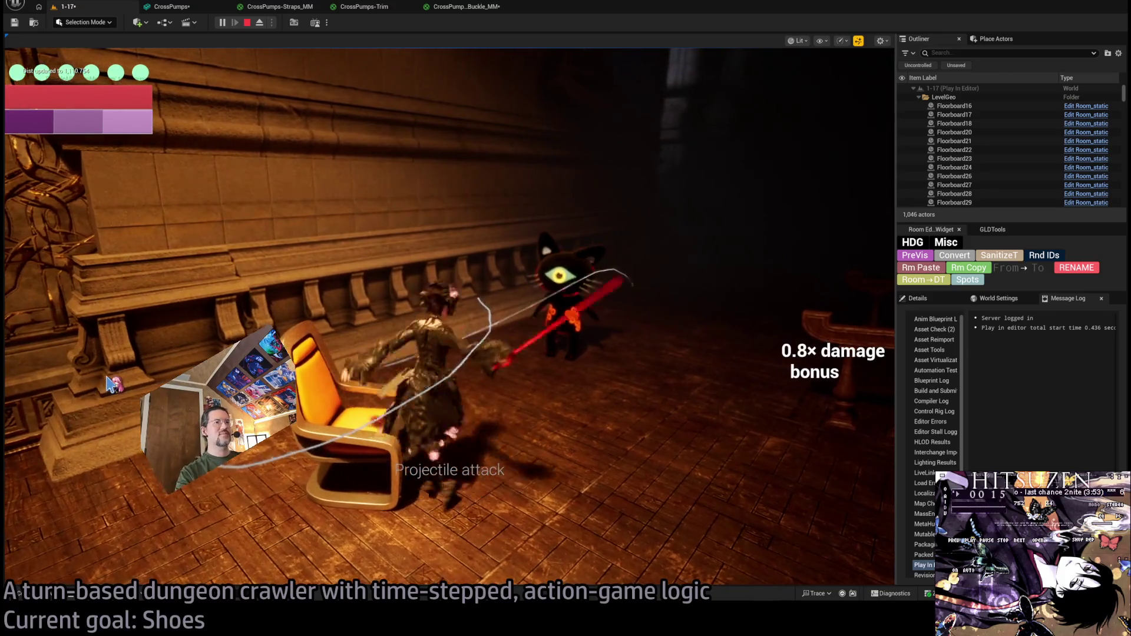
{"action": "key", "text": "Escape"}
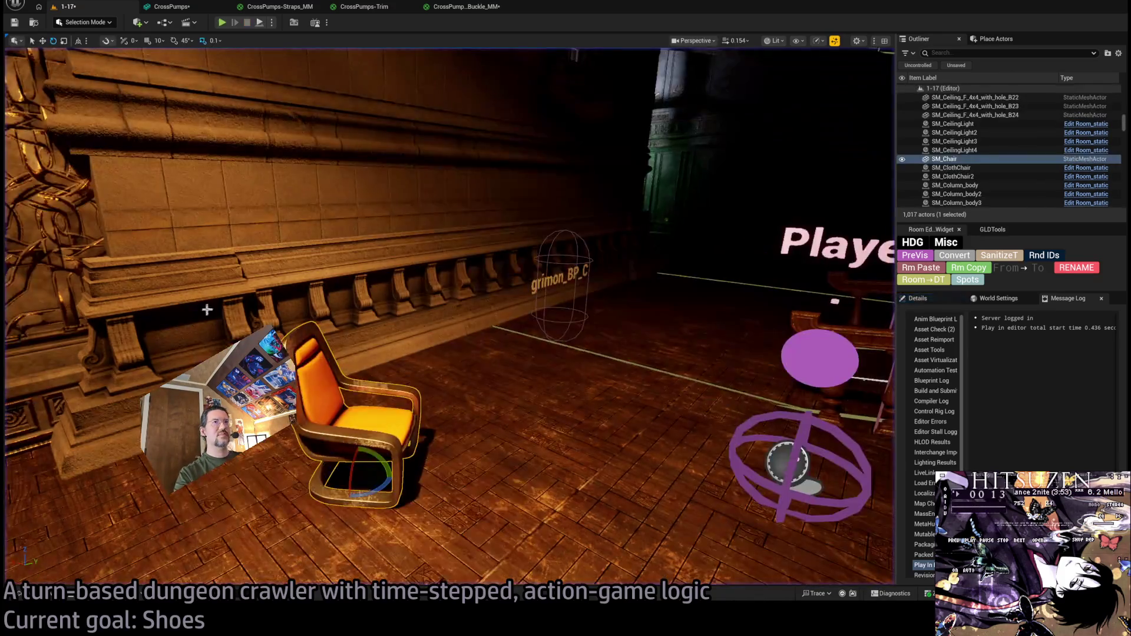
Delete the chair, then step through the Trim, GoldBuckle and Straps materials back to the CrossPumps mesh.
{"action": "key", "text": "Delete"}
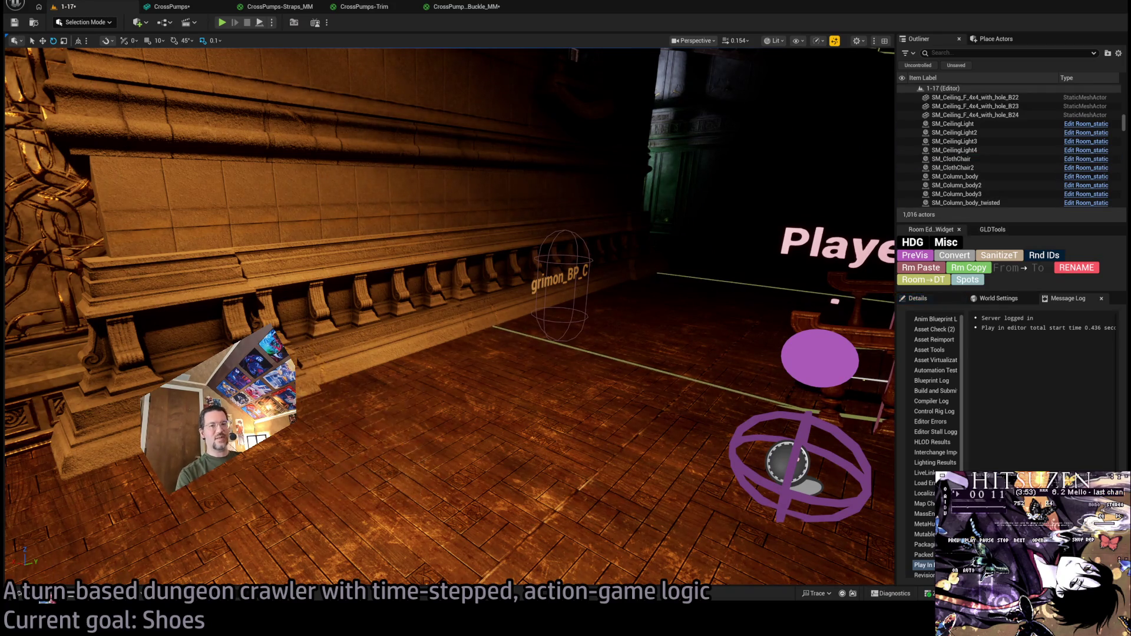
{"action": "key", "text": "ctrl+space"}
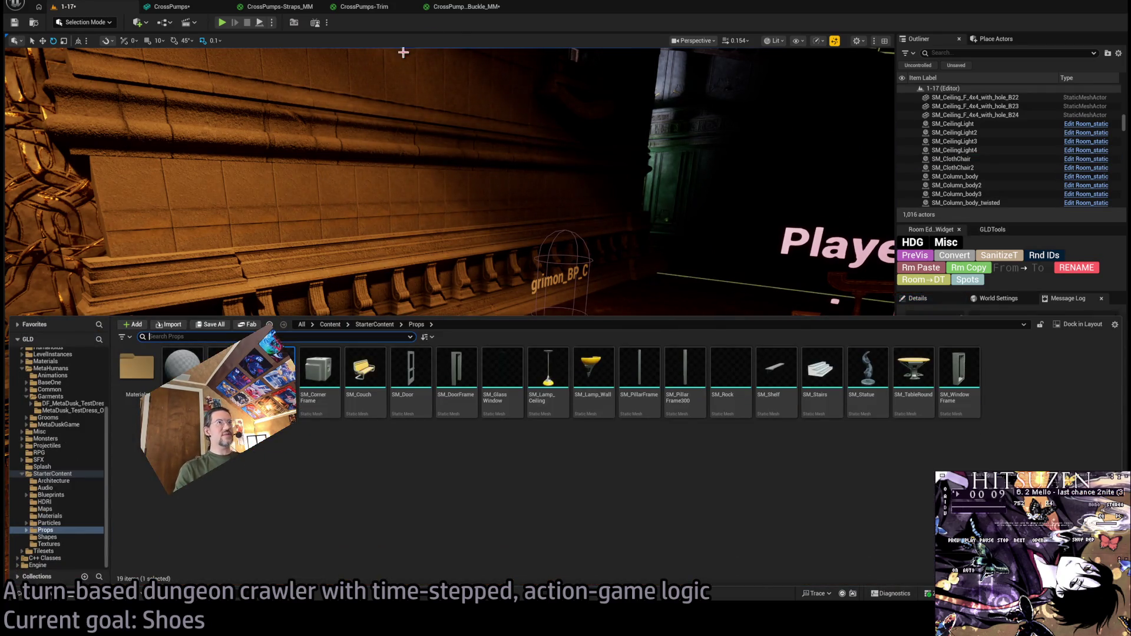
{"action": "left_click", "coordinate": [364, 7]}
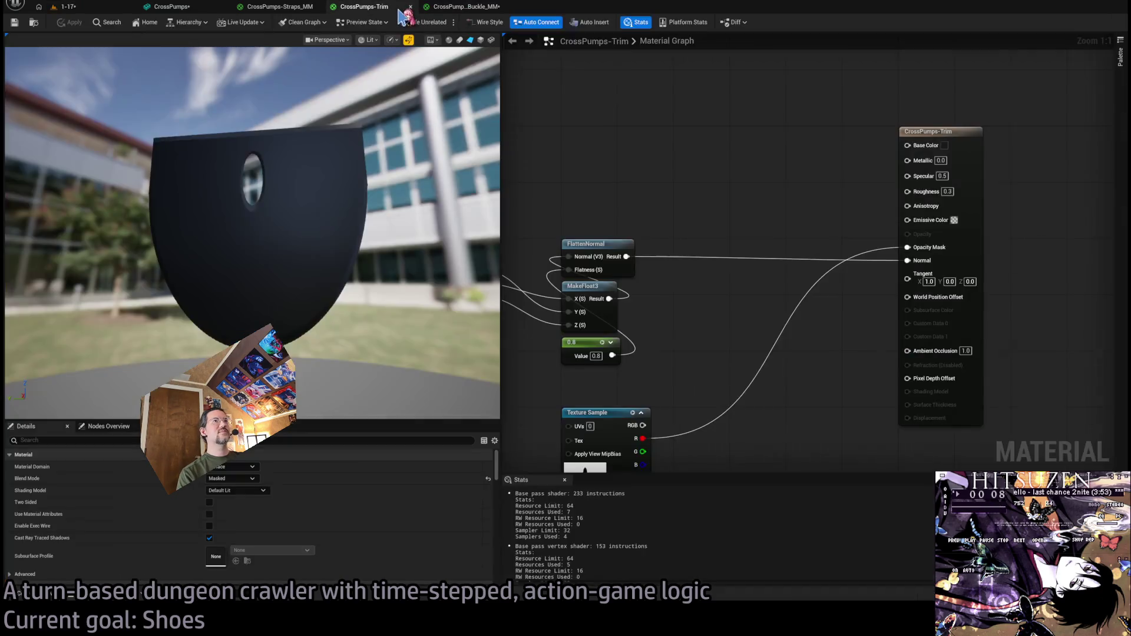
{"action": "left_click", "coordinate": [466, 7]}
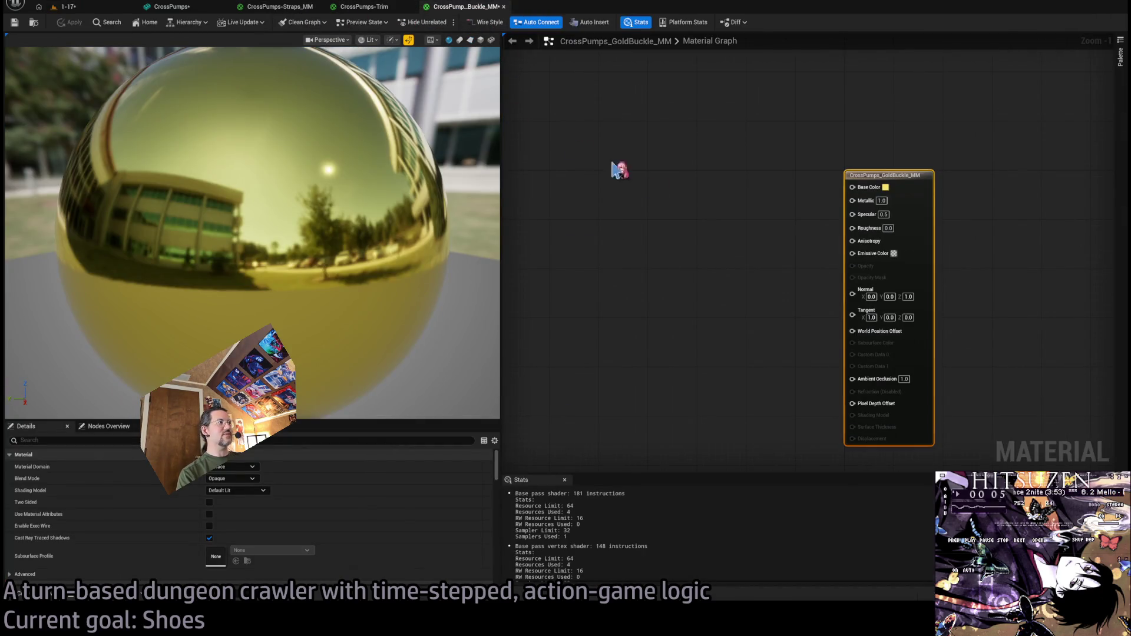
{"action": "left_click", "coordinate": [281, 6]}
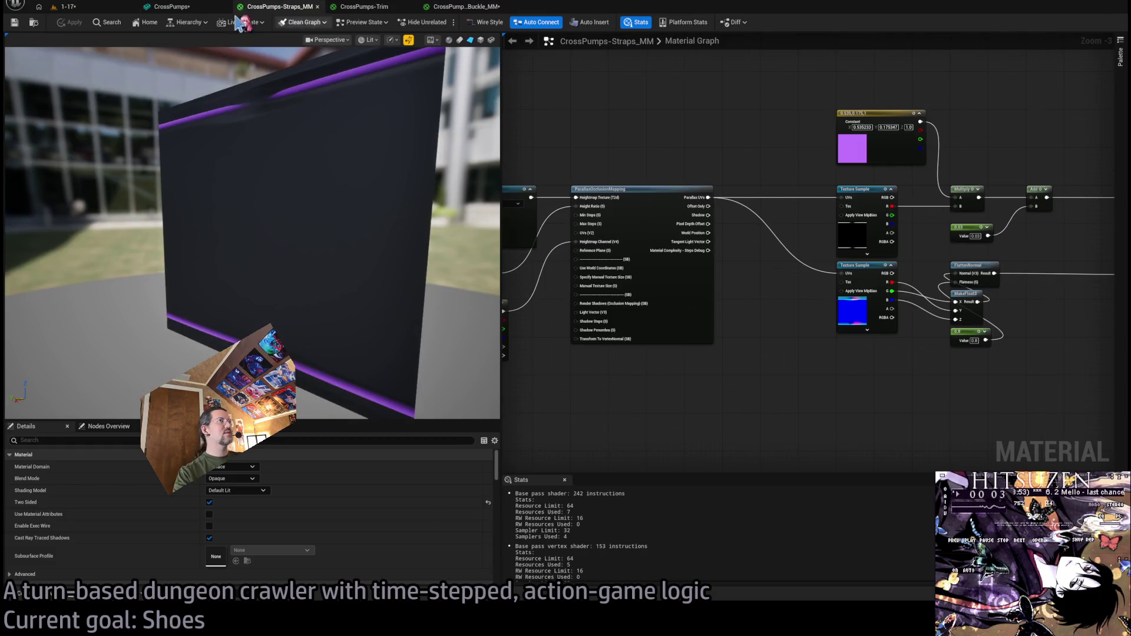
{"action": "left_click", "coordinate": [212, 6]}
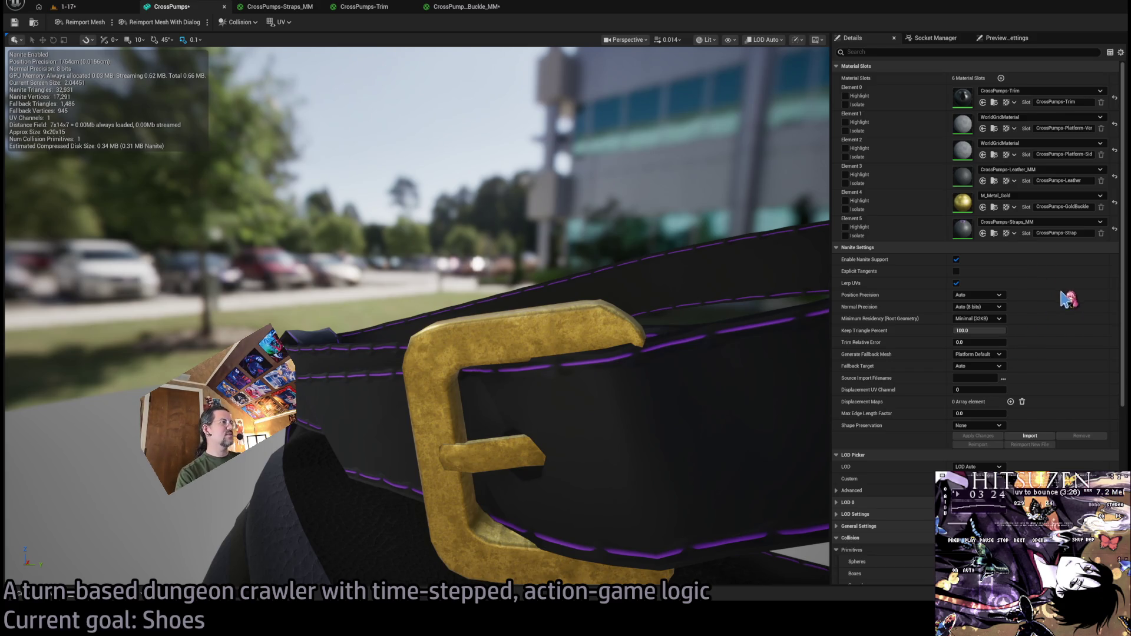
Assign CrossPumps_GoldBuckle_MM to the buckle slot (Element 4) and save the shoe mesh.
{"action": "left_click_drag", "start_coordinate": [618, 301], "coordinate": [460, 353]}
{"action": "key", "text": "ctrl+s"}
{"action": "left_click", "coordinate": [292, 7]}
{"action": "left_click", "coordinate": [371, 7]}
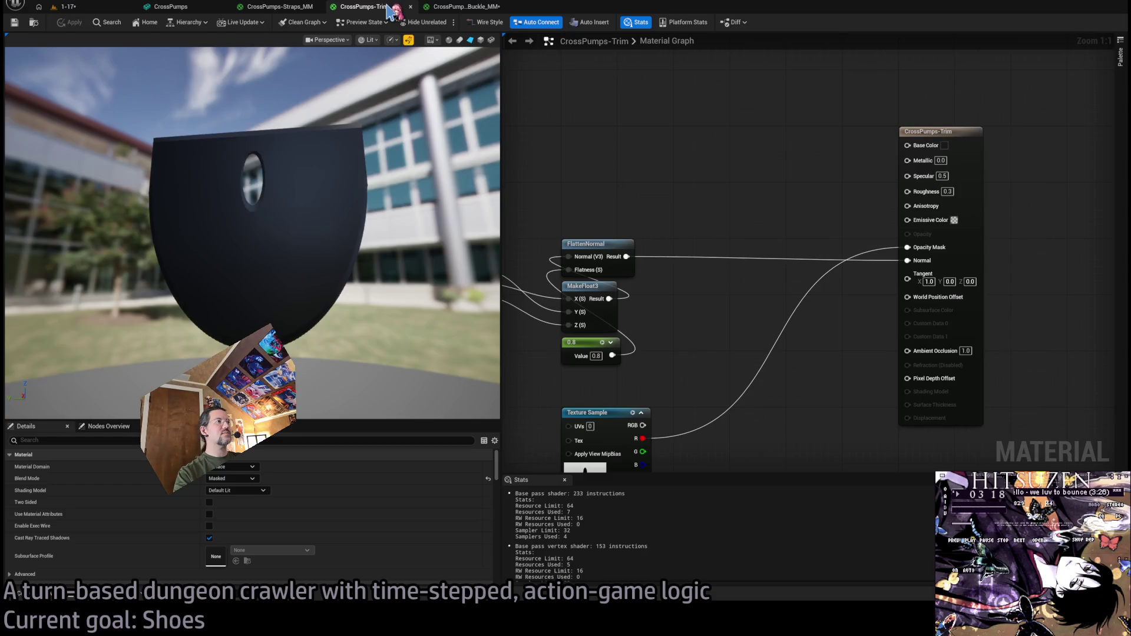
{"action": "left_click", "coordinate": [468, 7]}
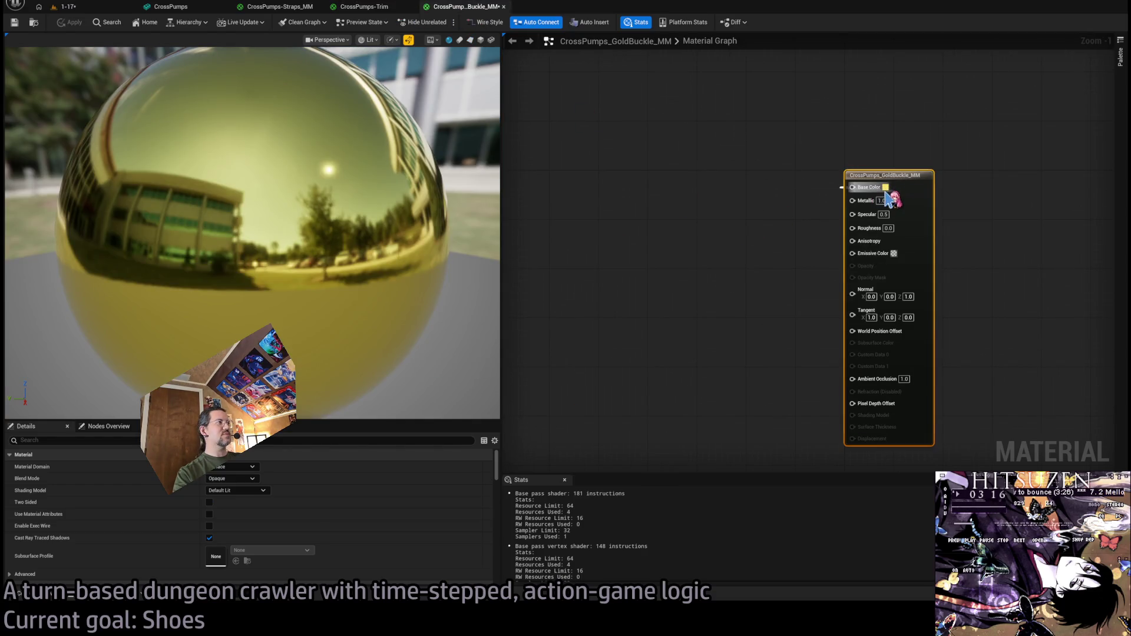
Tweak the gold buckle material's Base Color, check its preview, and return to the shoe mesh.
{"action": "left_click_drag", "start_coordinate": [886, 197], "coordinate": [858, 189]}
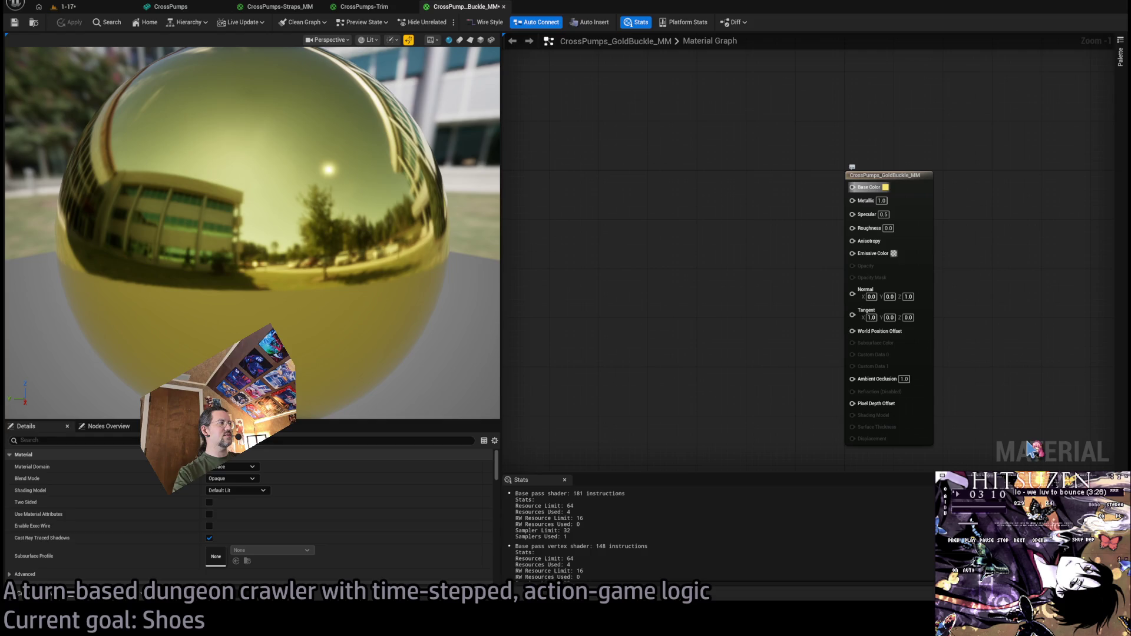
{"action": "left_click_drag", "start_coordinate": [384, 265], "coordinate": [62, 99]}
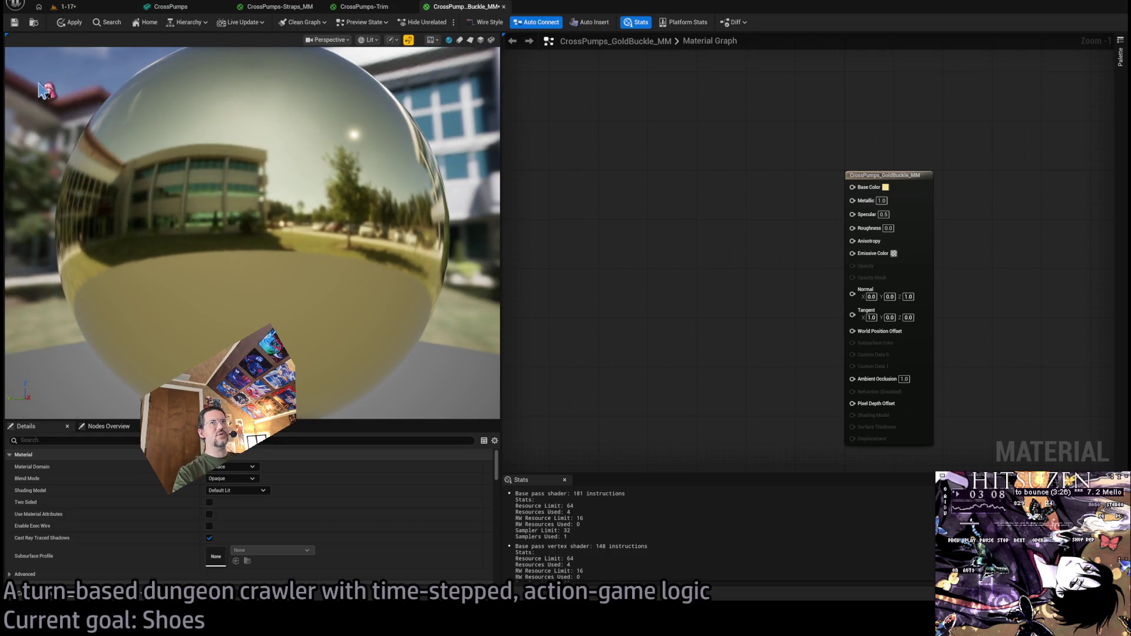
{"action": "left_click", "coordinate": [171, 7]}
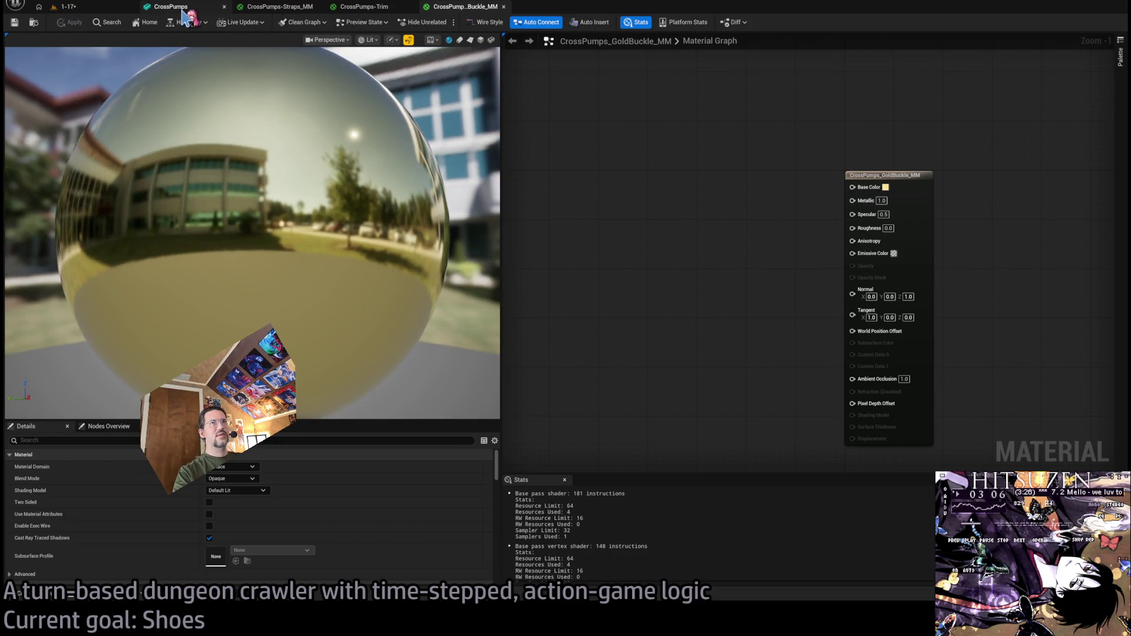
{"action": "left_click_drag", "start_coordinate": [305, 134], "coordinate": [464, 46]}
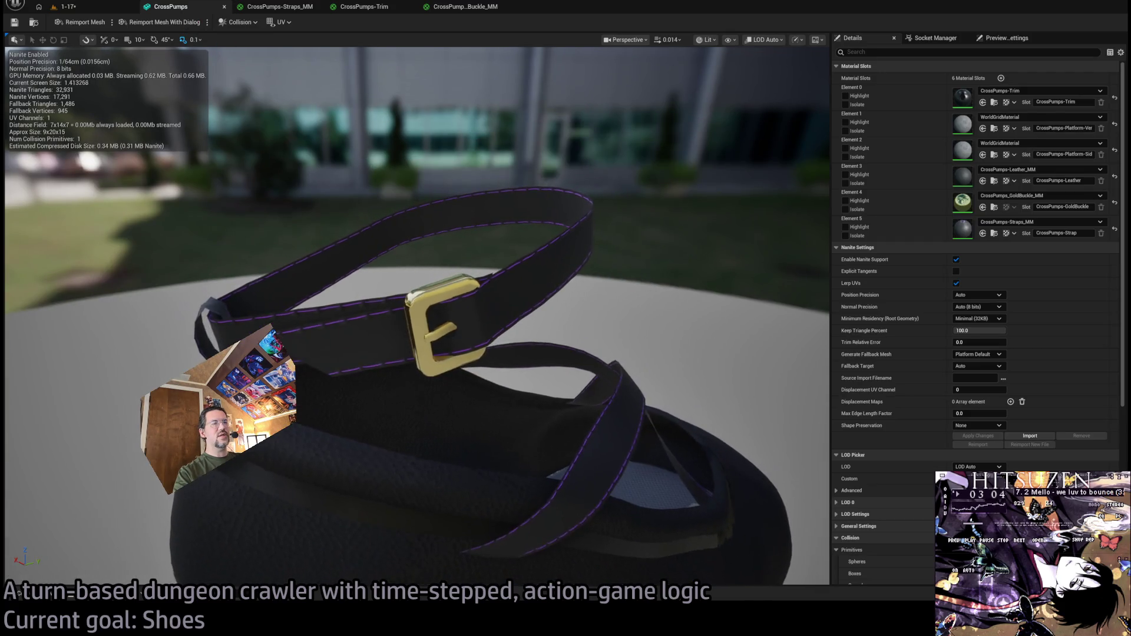
Apply the edited CrossPumps_GoldBuckle_MM material and return to the CrossPumps shoe mesh.
{"action": "left_click", "coordinate": [466, 6]}
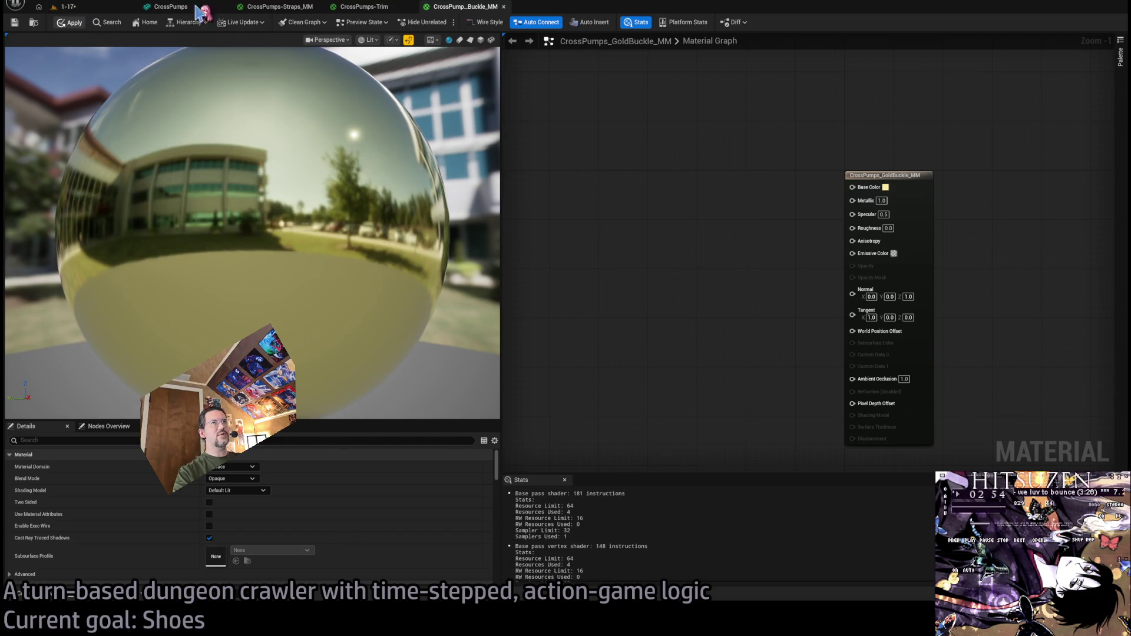
{"action": "key", "text": "ctrl+s"}
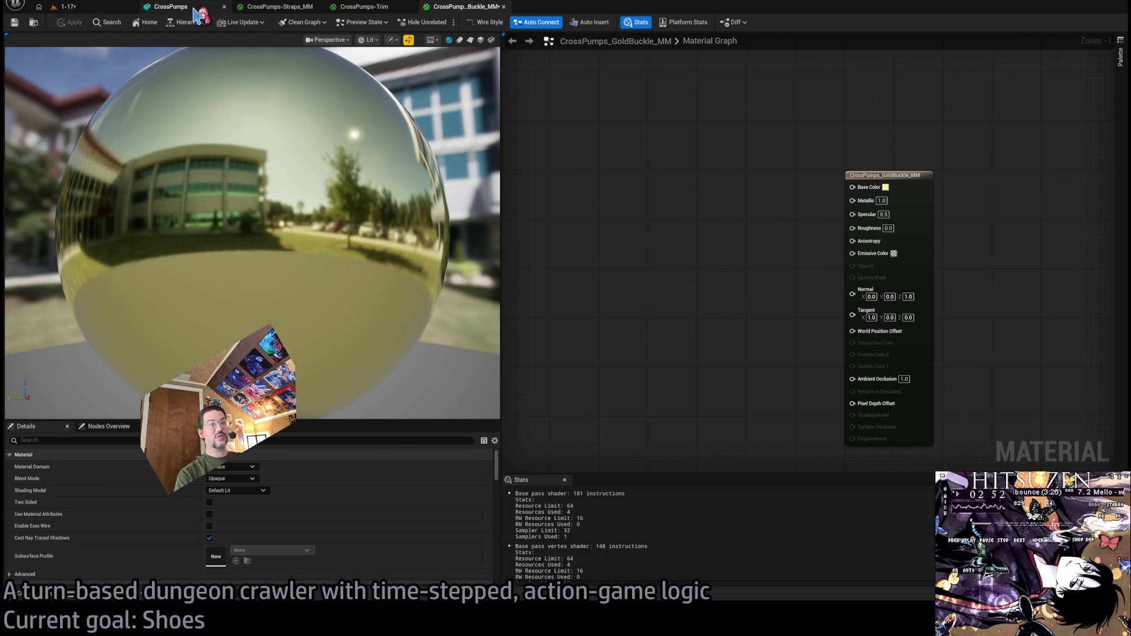
{"action": "left_click", "coordinate": [97, 7]}
{"action": "left_click", "coordinate": [460, 7]}
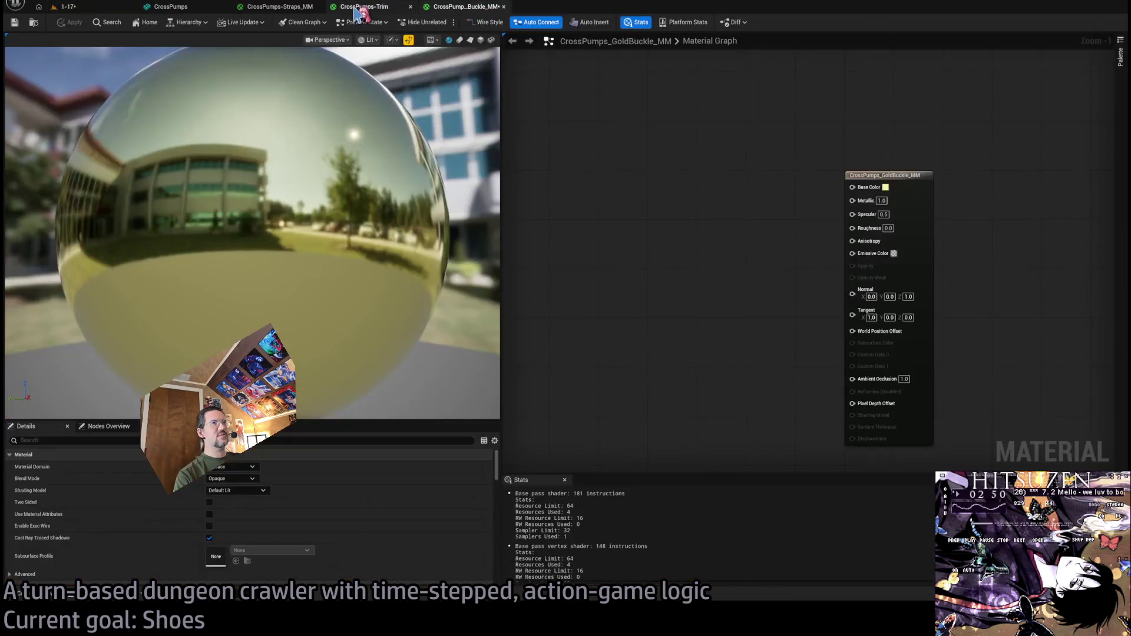
{"action": "left_click", "coordinate": [357, 9]}
{"action": "left_click", "coordinate": [190, 9]}
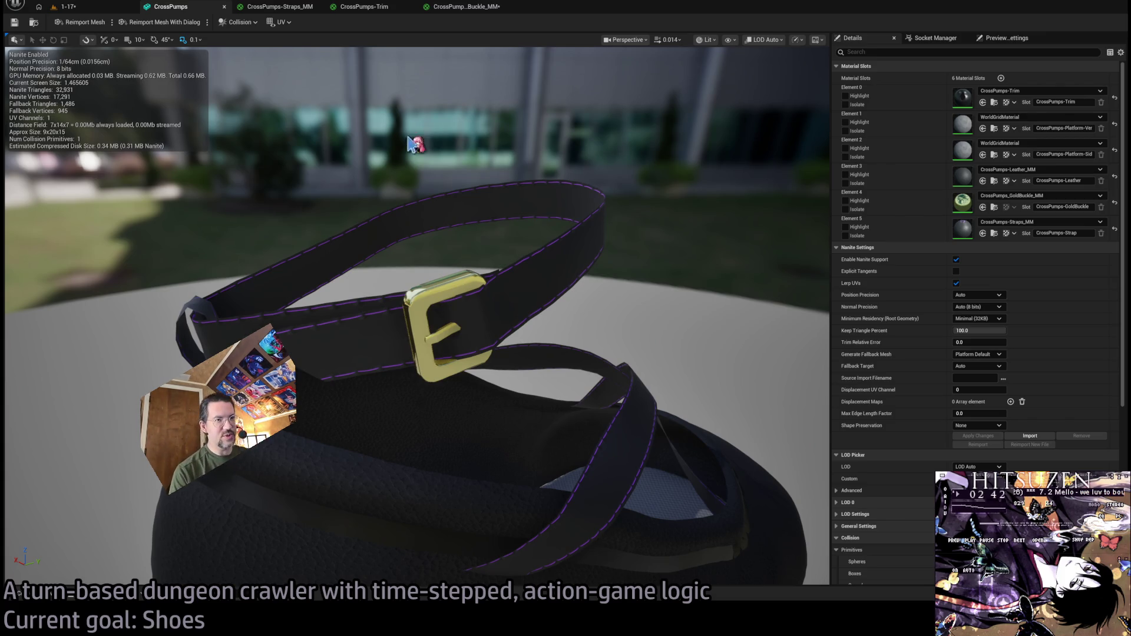
Orbit and zoom around the finished shoe to inspect the buckle and straps.
{"action": "mouse_move", "coordinate": [483, 358]}
{"action": "left_mouse_down"}
{"action": "mouse_move", "coordinate": [499, 353]}
{"action": "mouse_move", "coordinate": [482, 371]}
{"action": "mouse_move", "coordinate": [482, 318]}
{"action": "left_mouse_up"}
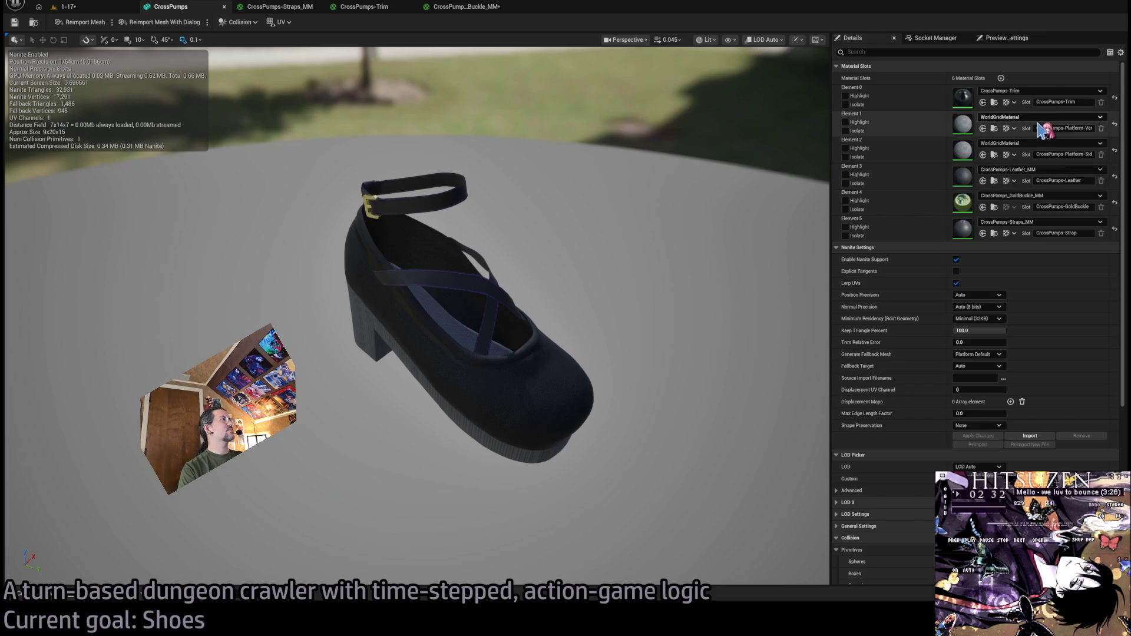
{"action": "mouse_move", "coordinate": [481, 318]}
{"action": "left_mouse_down"}
{"action": "mouse_move", "coordinate": [460, 292]}
{"action": "mouse_move", "coordinate": [460, 221]}
{"action": "mouse_move", "coordinate": [459, 292]}
{"action": "mouse_move", "coordinate": [459, 265]}
{"action": "left_mouse_up"}
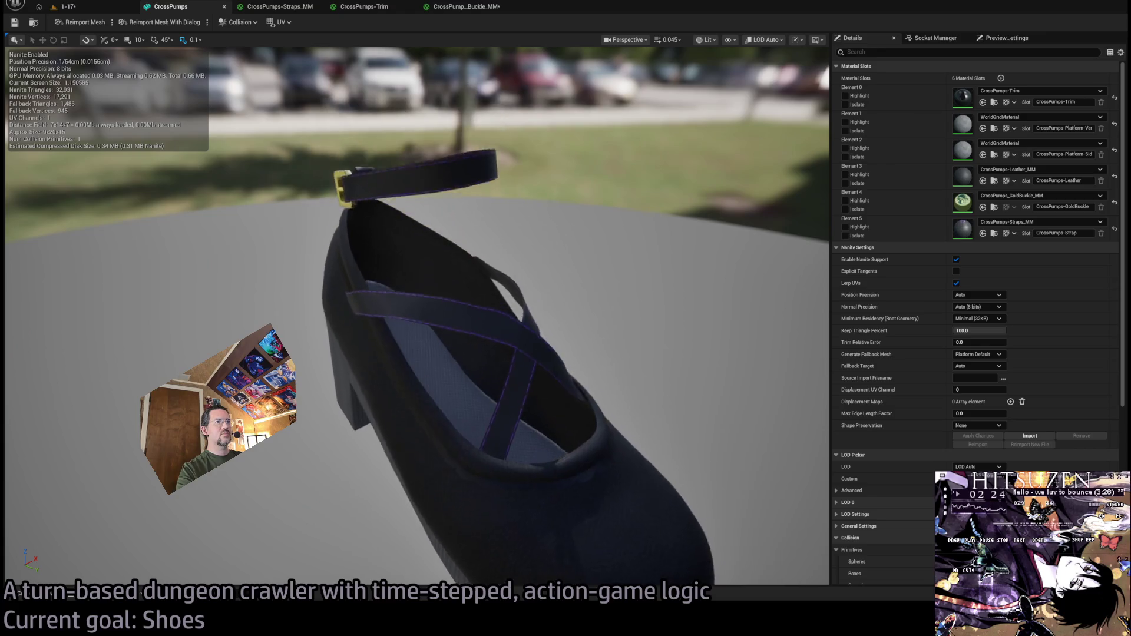
{"action": "left_click_drag", "start_coordinate": [766, 240], "coordinate": [766, 265]}
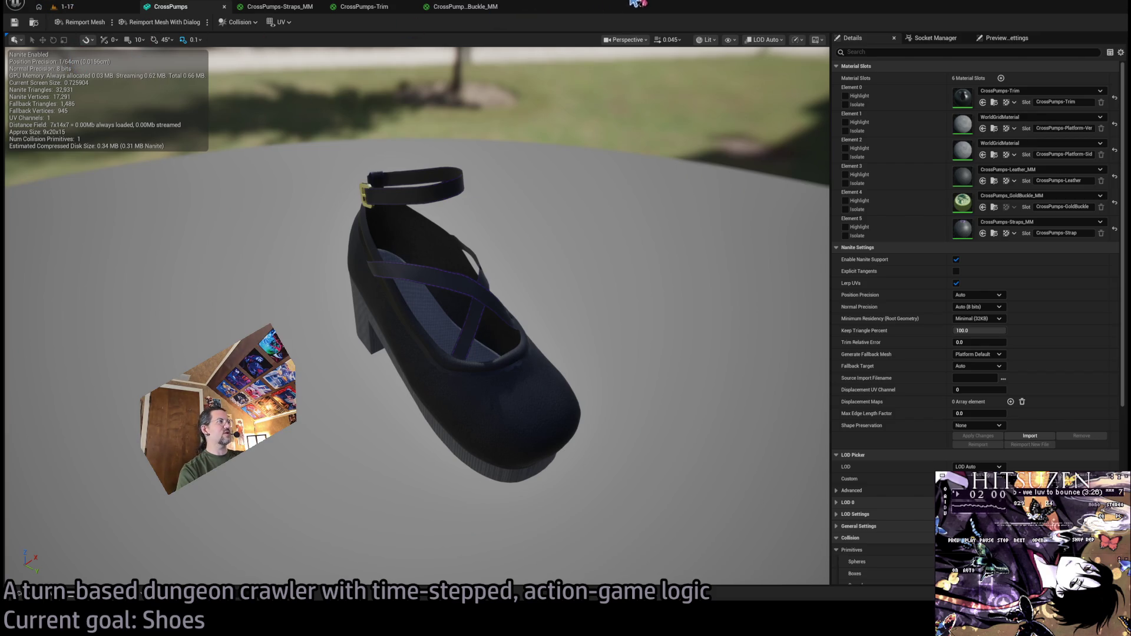
{"action": "left_click", "coordinate": [80, 7]}
{"action": "left_click", "coordinate": [154, 7]}
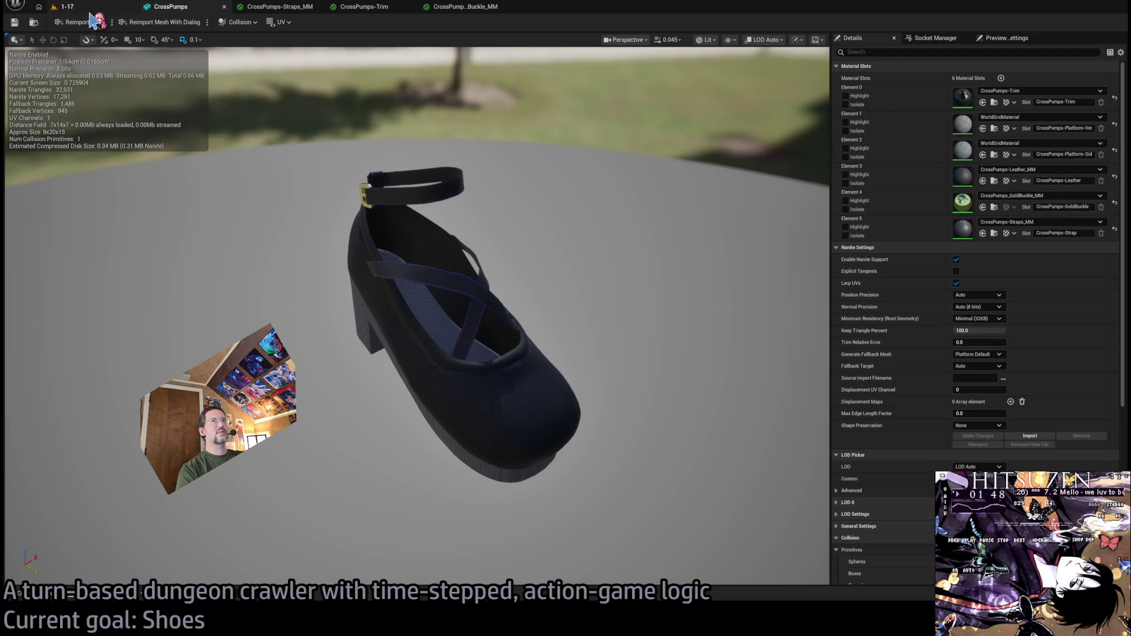
Switch to the 1-17 level with the starter content props shown.
{"action": "left_click", "coordinate": [67, 6]}
{"action": "left_click", "coordinate": [49, 600]}
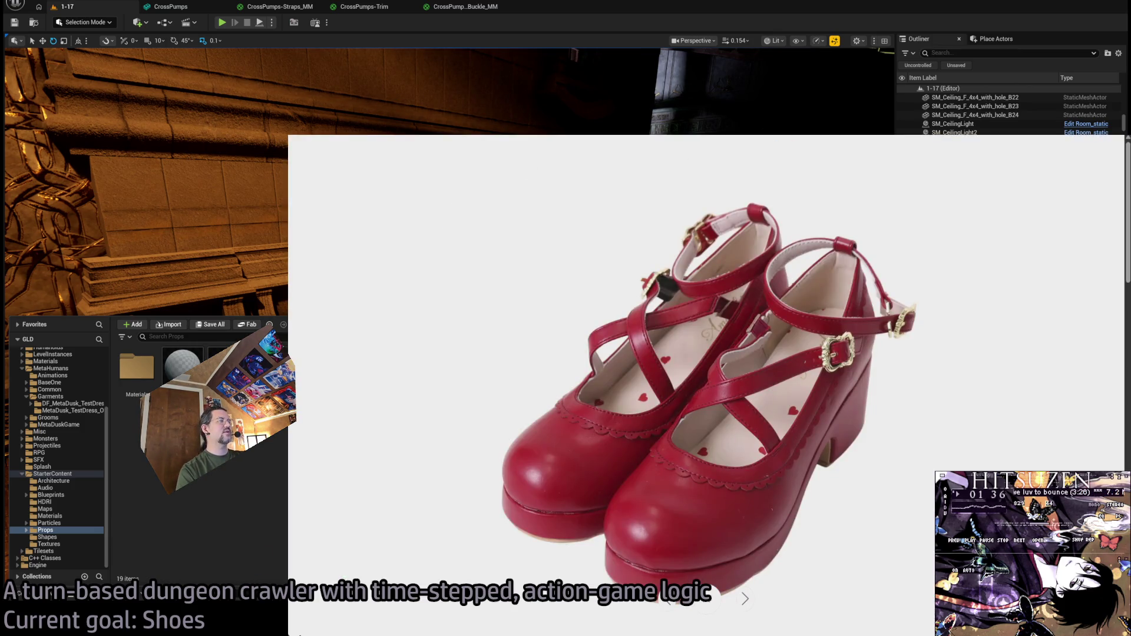
Search Google for 'unreal engine roadmap' in a new tab.
{"action": "key", "text": "ctrl+t"}
{"action": "left_click", "coordinate": [591, 288]}
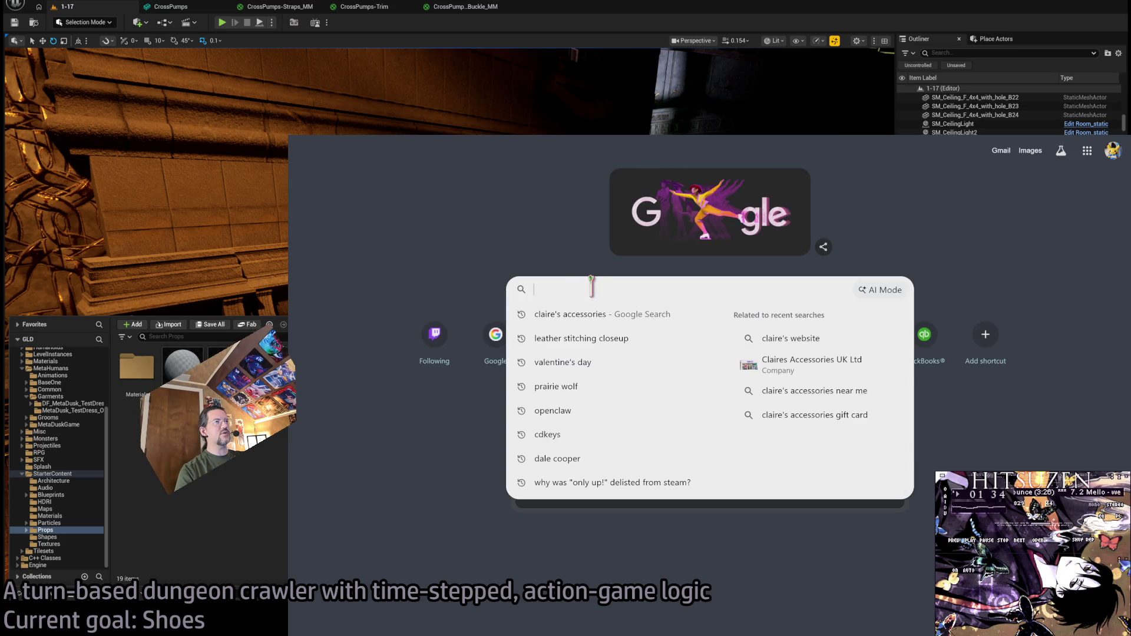
{"action": "type", "text": "matrix messaging service"}
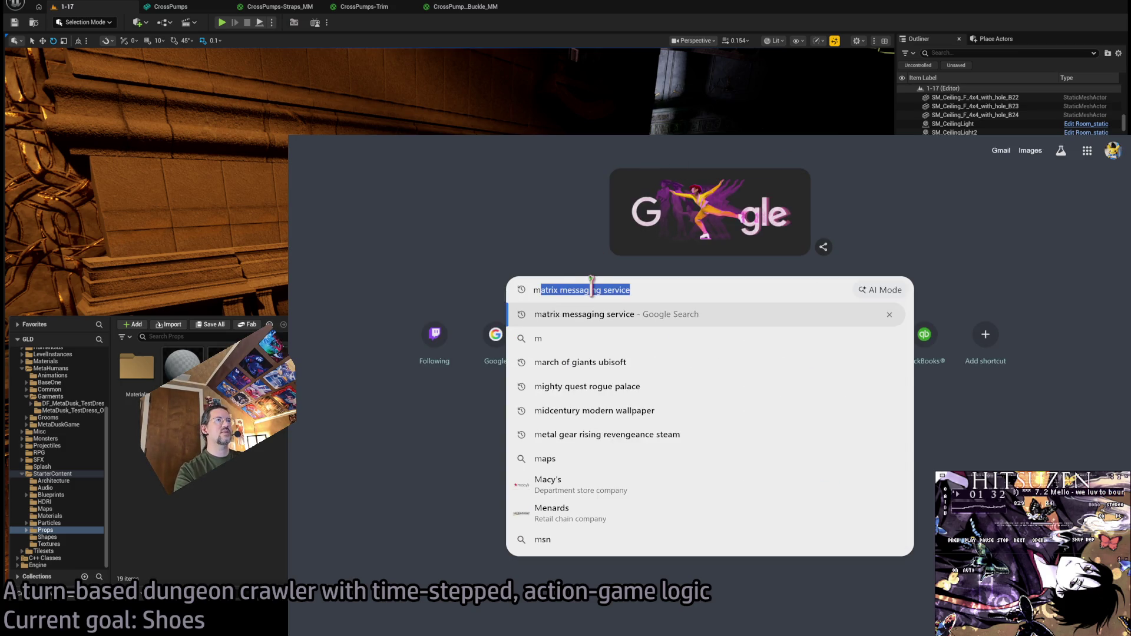
{"action": "type", "text": "a"}
{"action": "key", "text": "BackSpace"}
{"action": "key", "text": "BackSpace"}
{"action": "type", "text": "unreal en"}
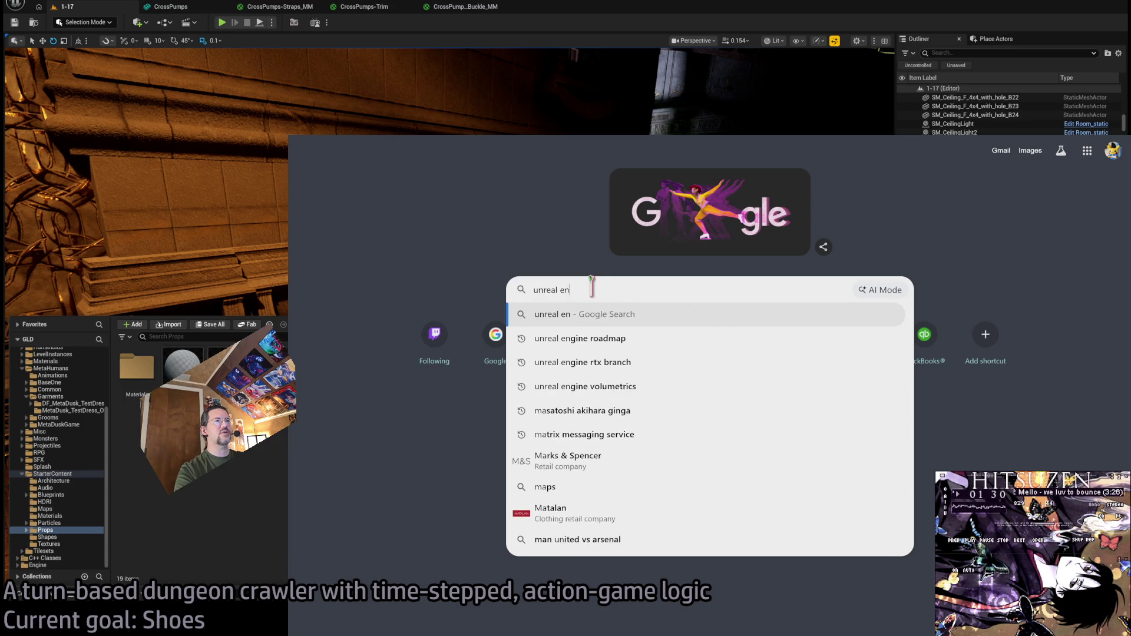
{"action": "type", "text": "gine road"}
{"action": "key", "text": "Return"}
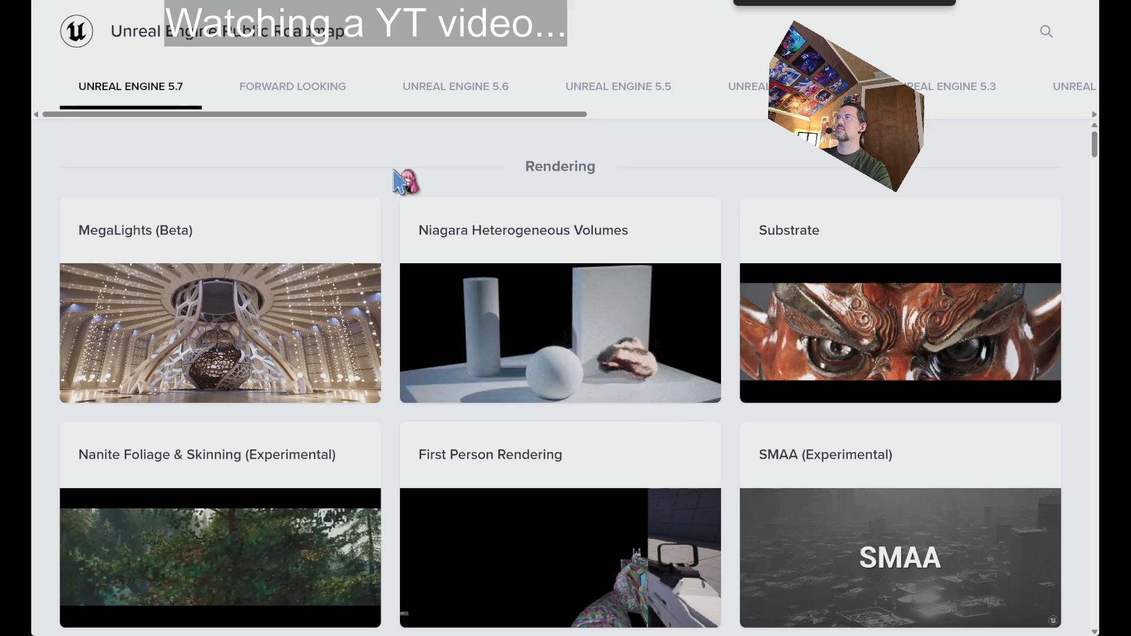
Show the Unreal Engine 5.6 features and read the RHI - Bindless Rendering (Beta) entry.
{"action": "left_click", "coordinate": [460, 99]}
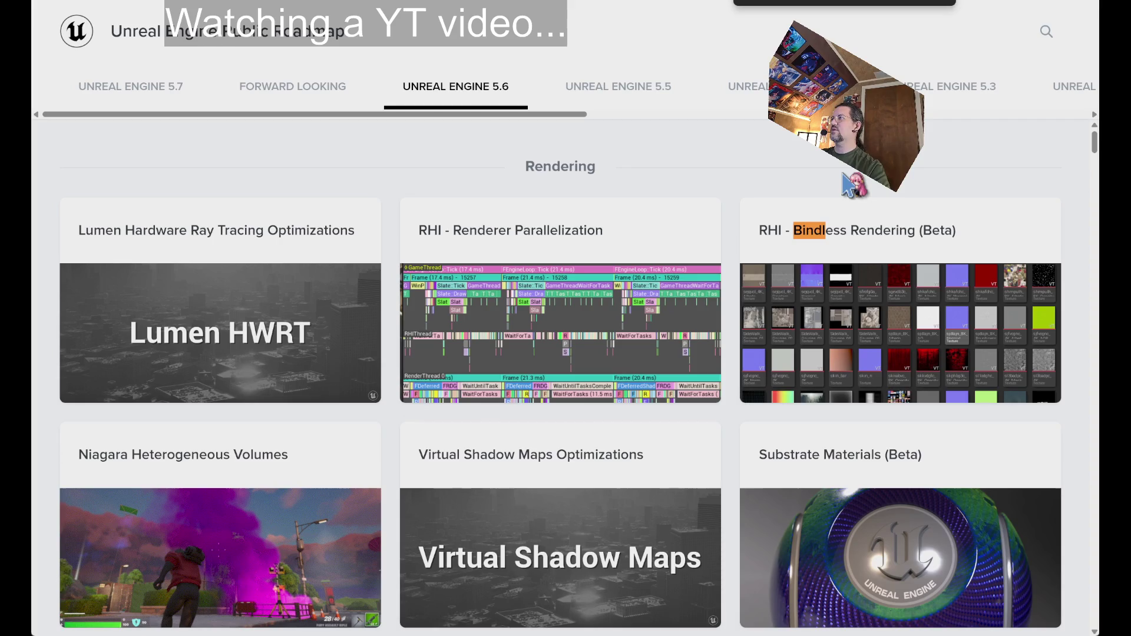
{"action": "left_click", "coordinate": [959, 323]}
{"action": "scroll", "coordinate": [602, 354], "scroll_direction": "down", "scroll_amount": 1}
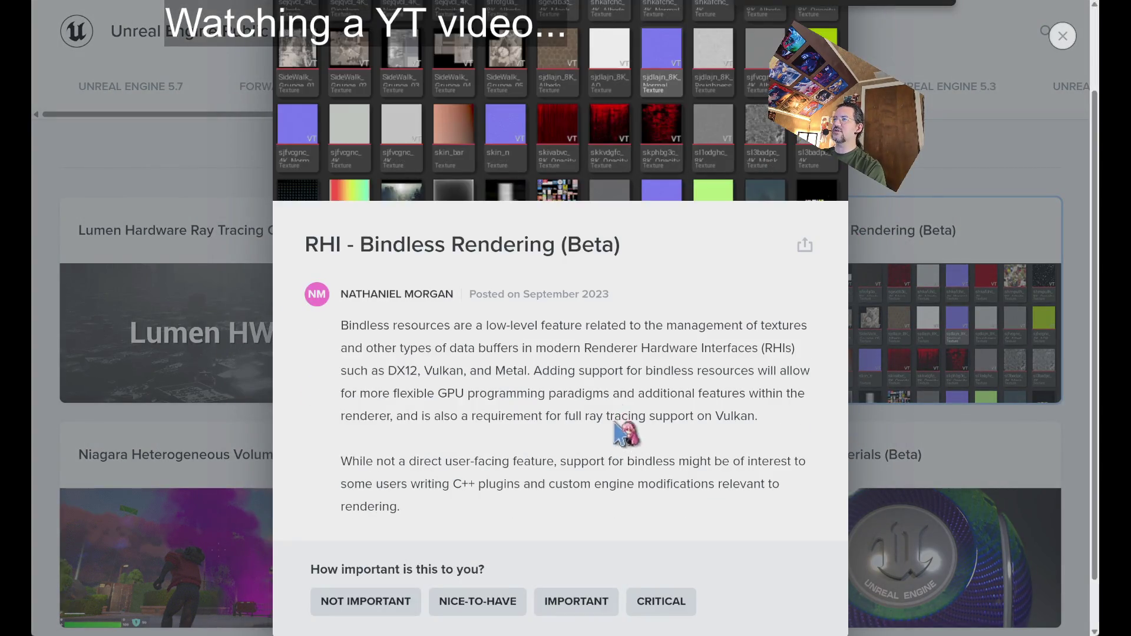
{"action": "scroll", "coordinate": [621, 433], "scroll_direction": "down", "scroll_amount": 1}
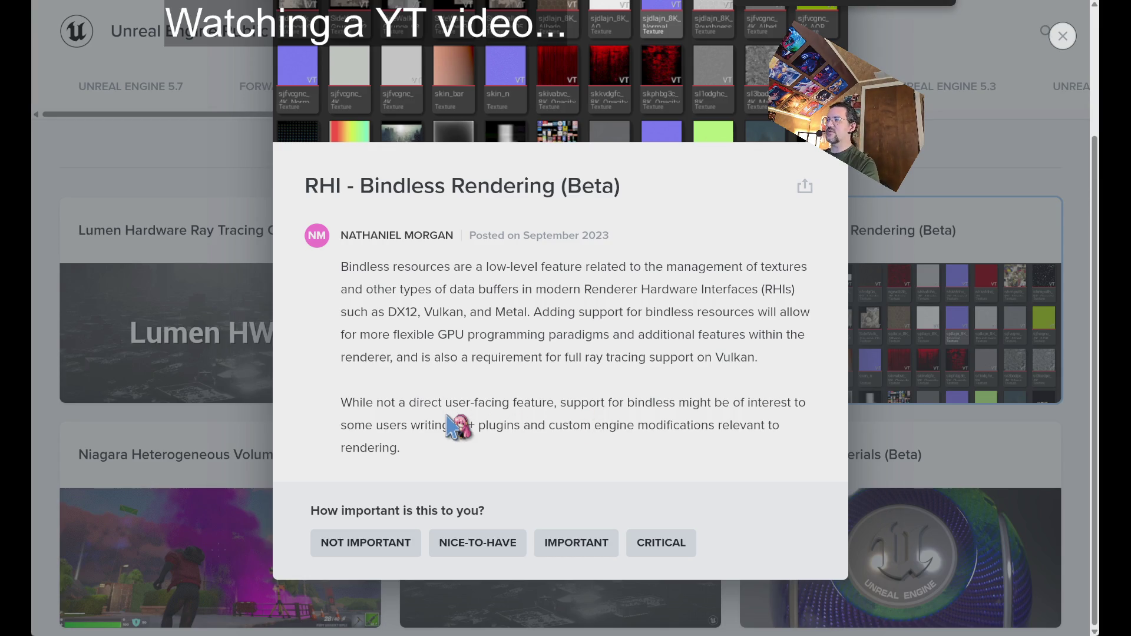
{"action": "mouse_move", "coordinate": [563, 400]}
{"action": "left_mouse_down"}
{"action": "mouse_move", "coordinate": [455, 425]}
{"action": "mouse_move", "coordinate": [598, 425]}
{"action": "left_mouse_up"}
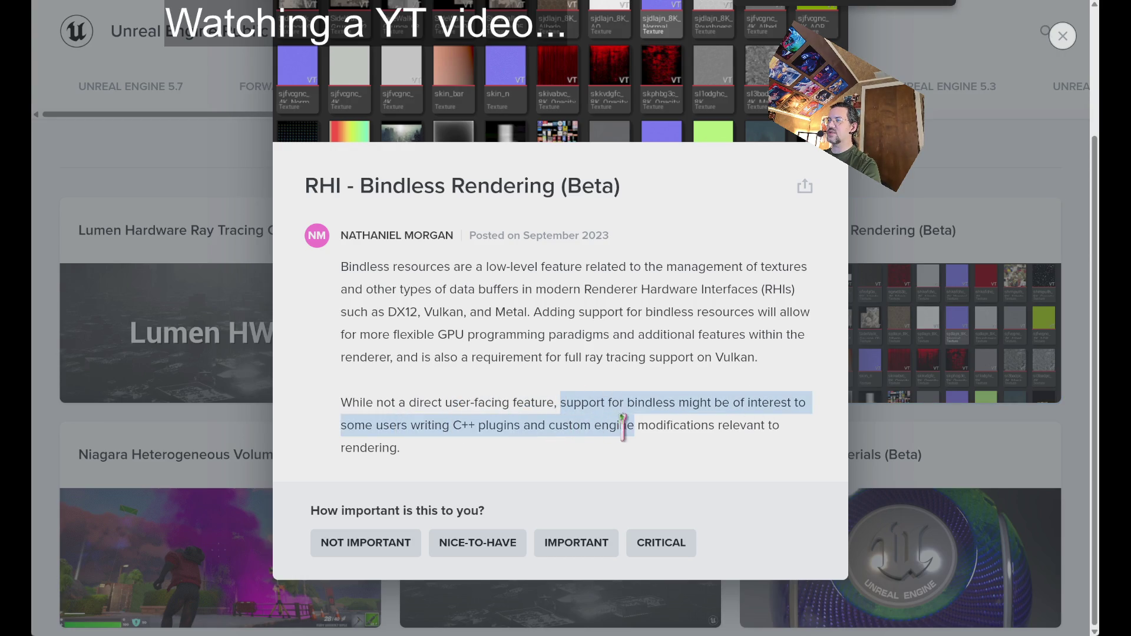
{"action": "left_click", "coordinate": [641, 467]}
Select and read the second paragraph about custom shaders, then close the Bindless Rendering details.
{"action": "left_click_drag", "start_coordinate": [550, 465], "coordinate": [537, 398]}
{"action": "double_click", "coordinate": [584, 425]}
{"action": "triple_click", "coordinate": [583, 425]}
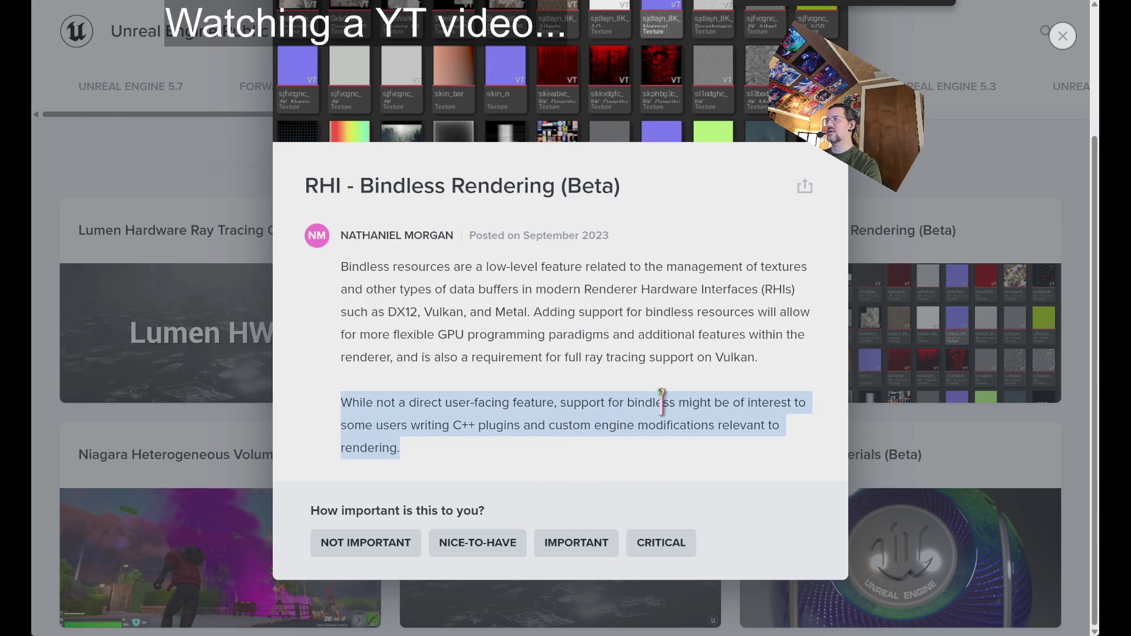
{"action": "left_click", "coordinate": [706, 388]}
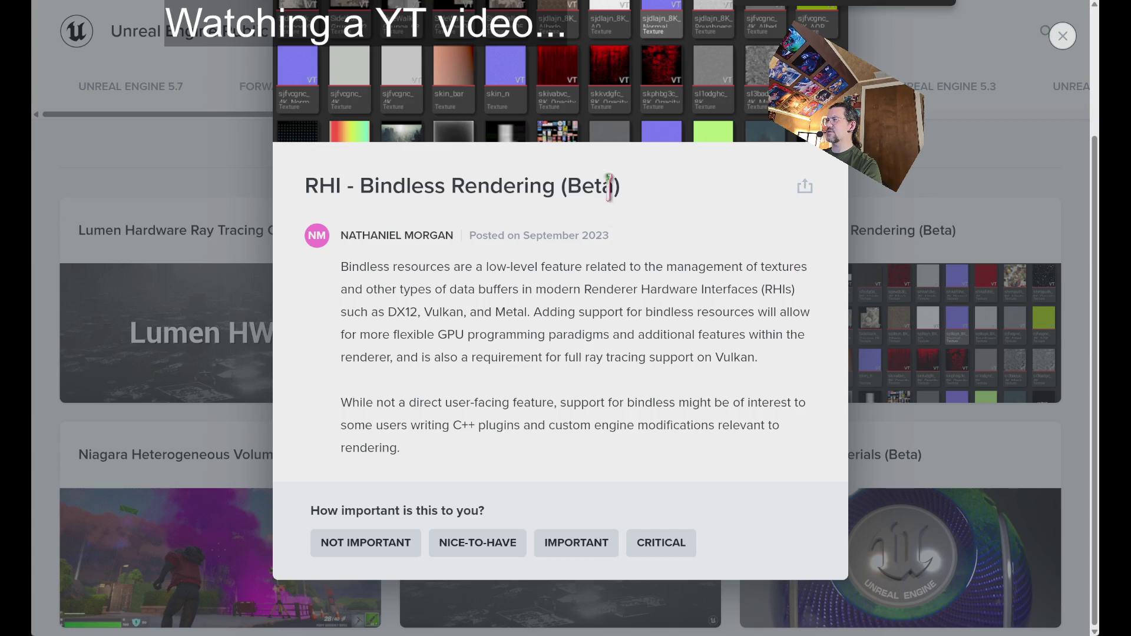
{"action": "left_click", "coordinate": [936, 172]}
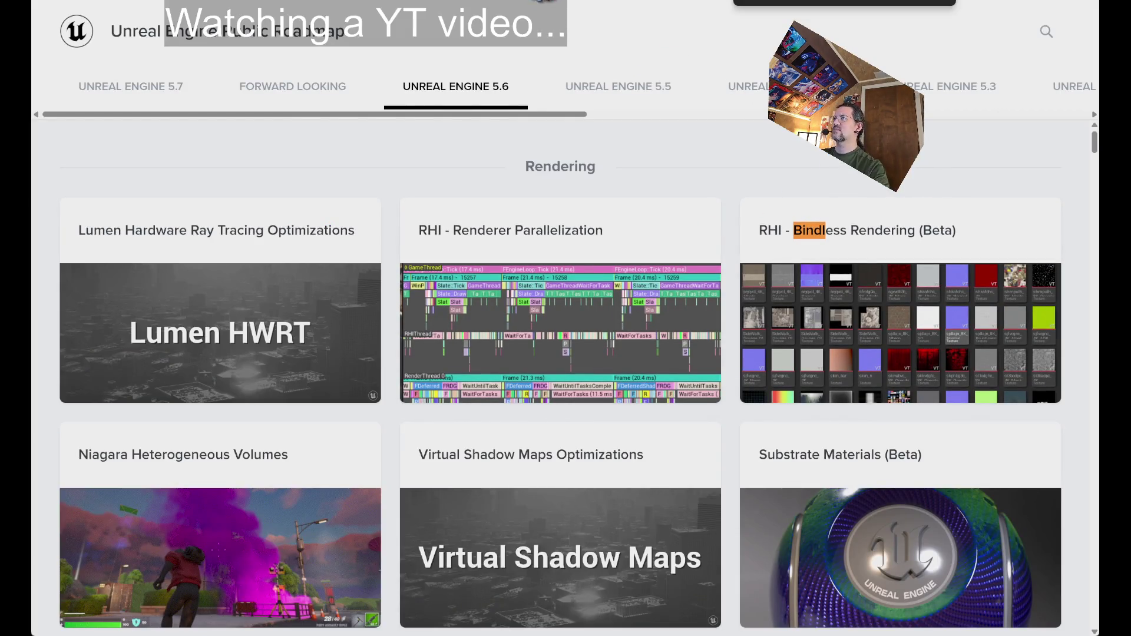
{"action": "type", "text": "unreal eng"}
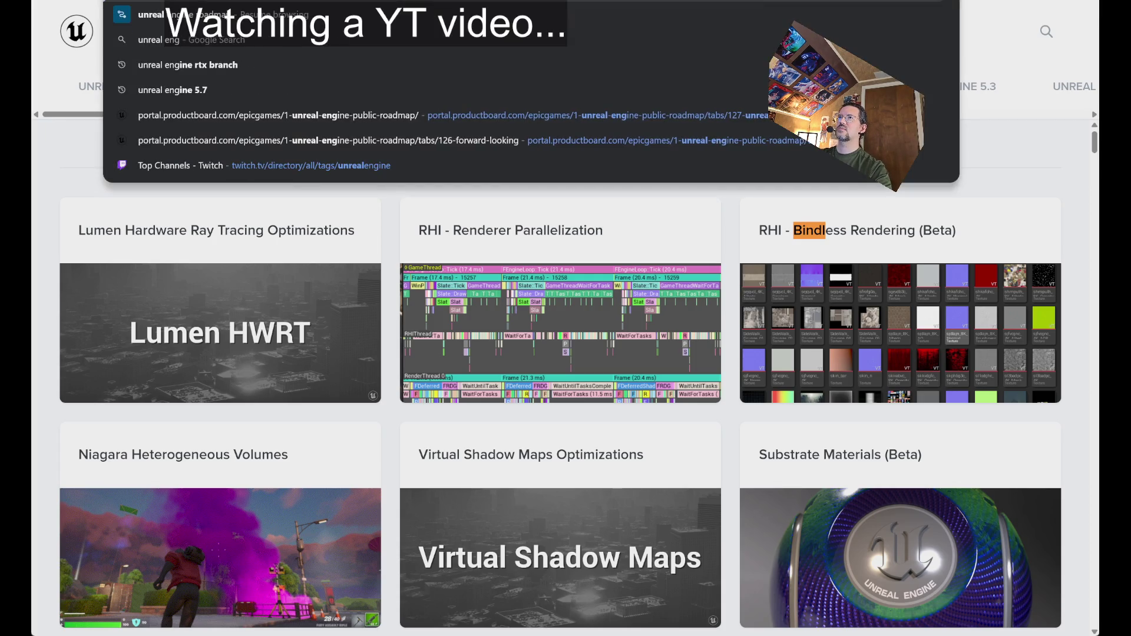
{"action": "type", "text": "ine bindless"}
Search 'unreal engine bindless', read the forum thread on bindless custom shaders, and go back to results.
{"action": "key", "text": "Return"}
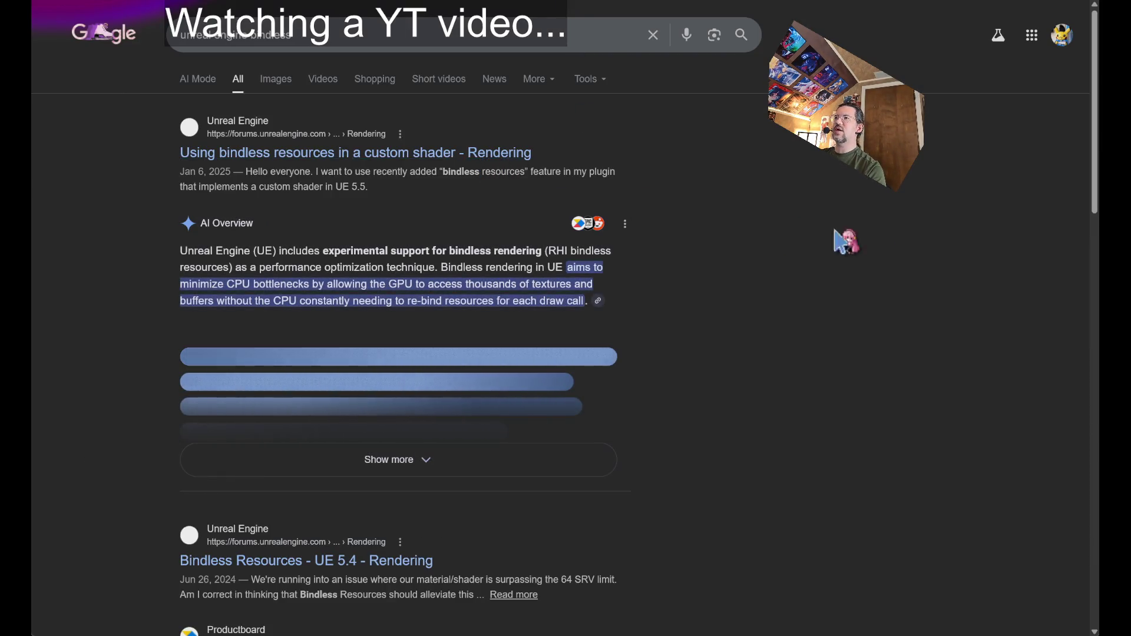
{"action": "left_click", "coordinate": [748, 263]}
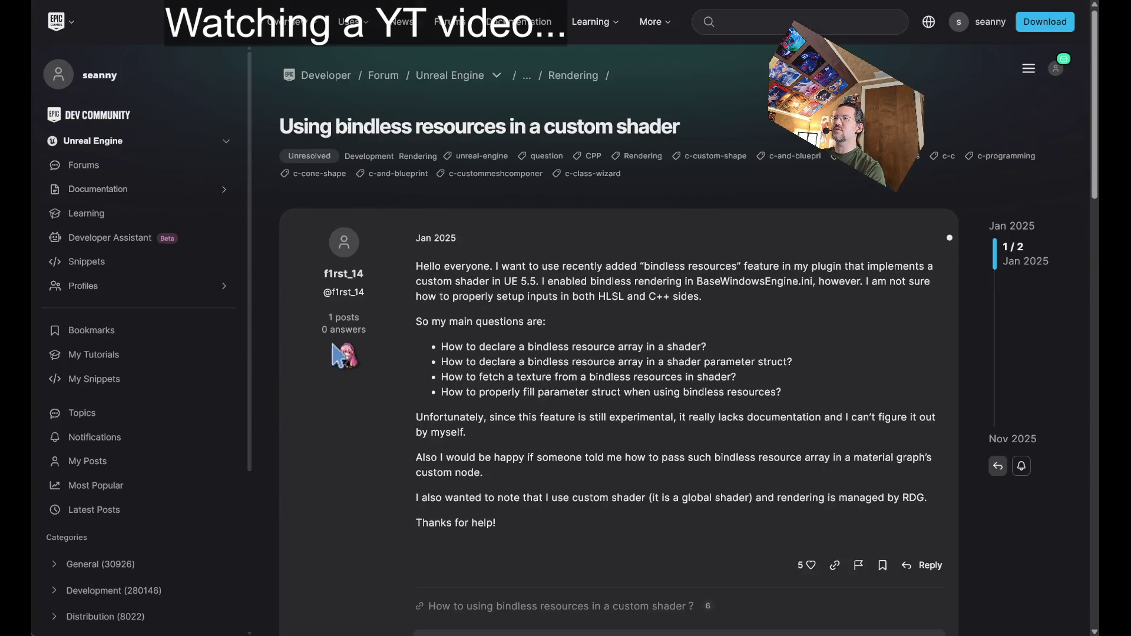
{"action": "scroll", "coordinate": [343, 396], "scroll_direction": "down", "scroll_amount": 5}
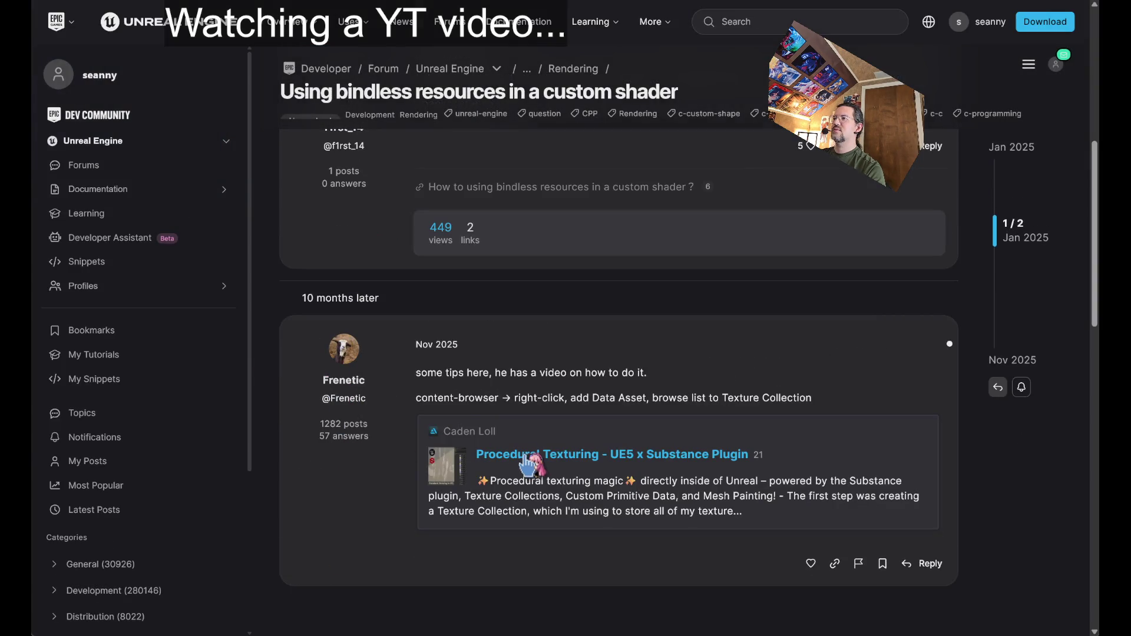
{"action": "scroll", "coordinate": [530, 461], "scroll_direction": "down", "scroll_amount": 5}
{"action": "scroll", "coordinate": [487, 389], "scroll_direction": "up", "scroll_amount": 4}
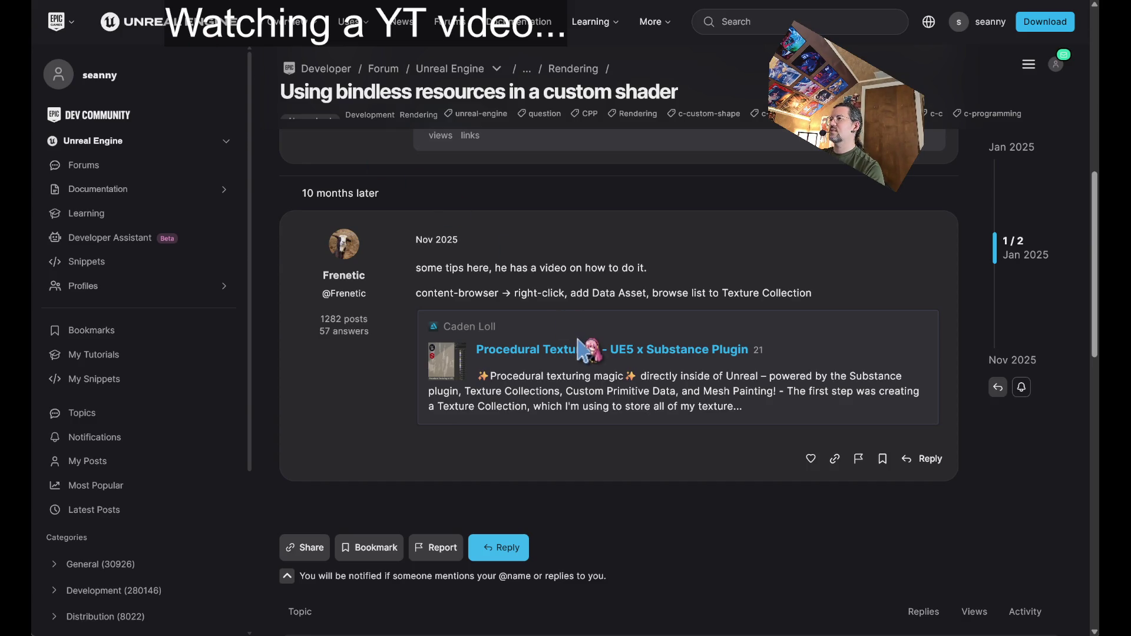
{"action": "scroll", "coordinate": [588, 353], "scroll_direction": "up", "scroll_amount": 1}
{"action": "scroll", "coordinate": [576, 453], "scroll_direction": "up", "scroll_amount": 1}
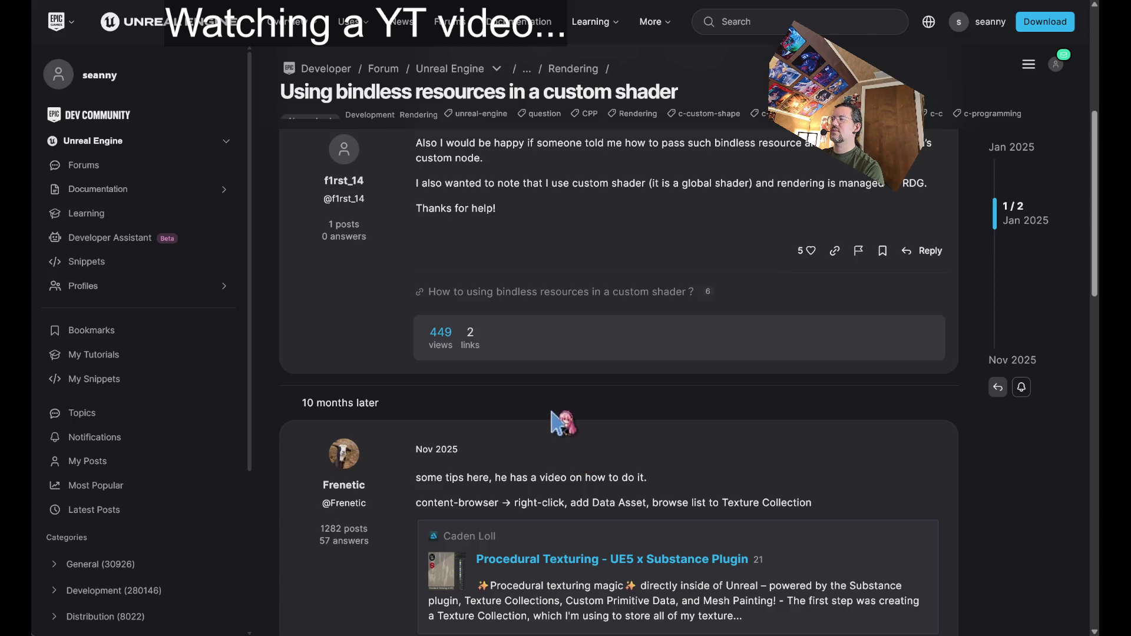
{"action": "scroll", "coordinate": [566, 430], "scroll_direction": "down", "scroll_amount": 2}
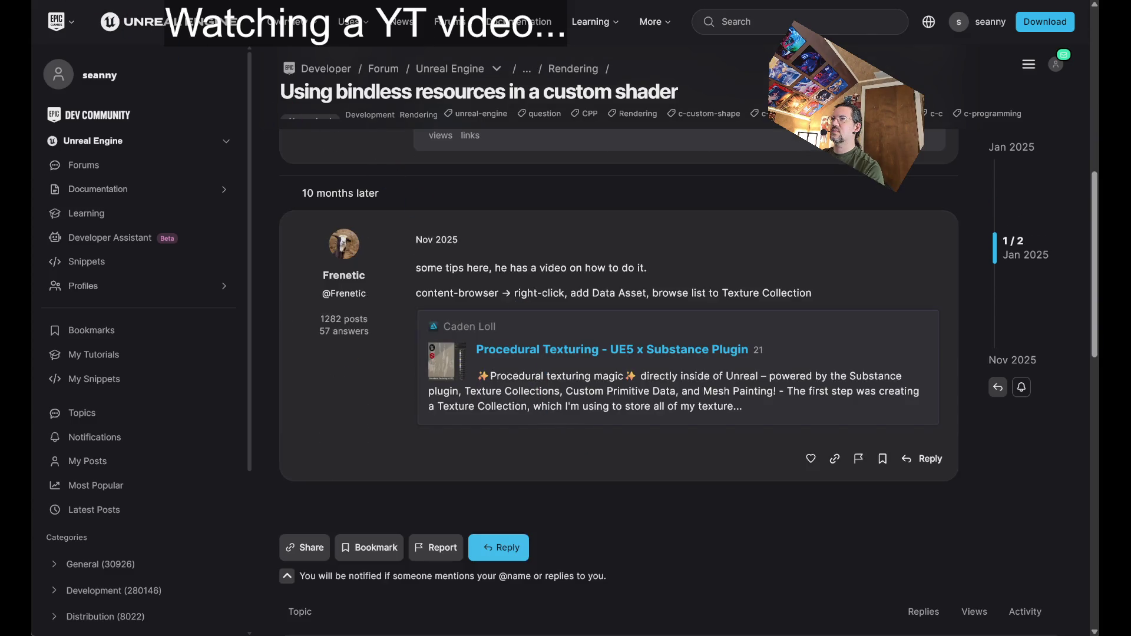
{"action": "key", "text": "alt+Left"}
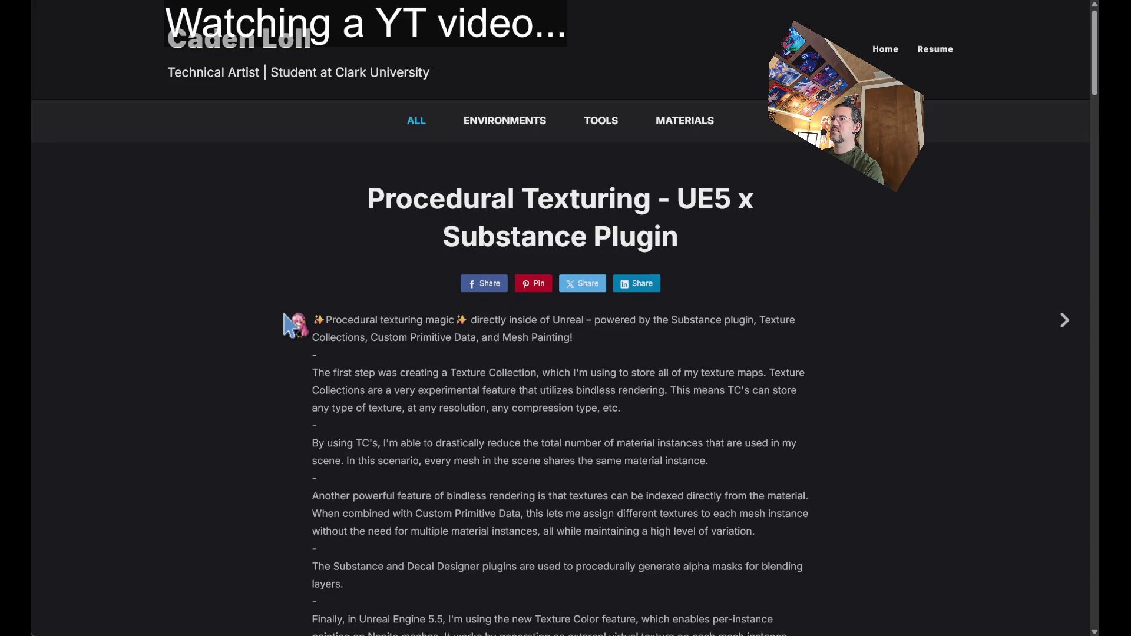
{"action": "scroll", "coordinate": [257, 327], "scroll_direction": "down", "scroll_amount": 1}
{"action": "scroll", "coordinate": [256, 327], "scroll_direction": "down", "scroll_amount": 4}
{"action": "scroll", "coordinate": [256, 327], "scroll_direction": "down", "scroll_amount": 5}
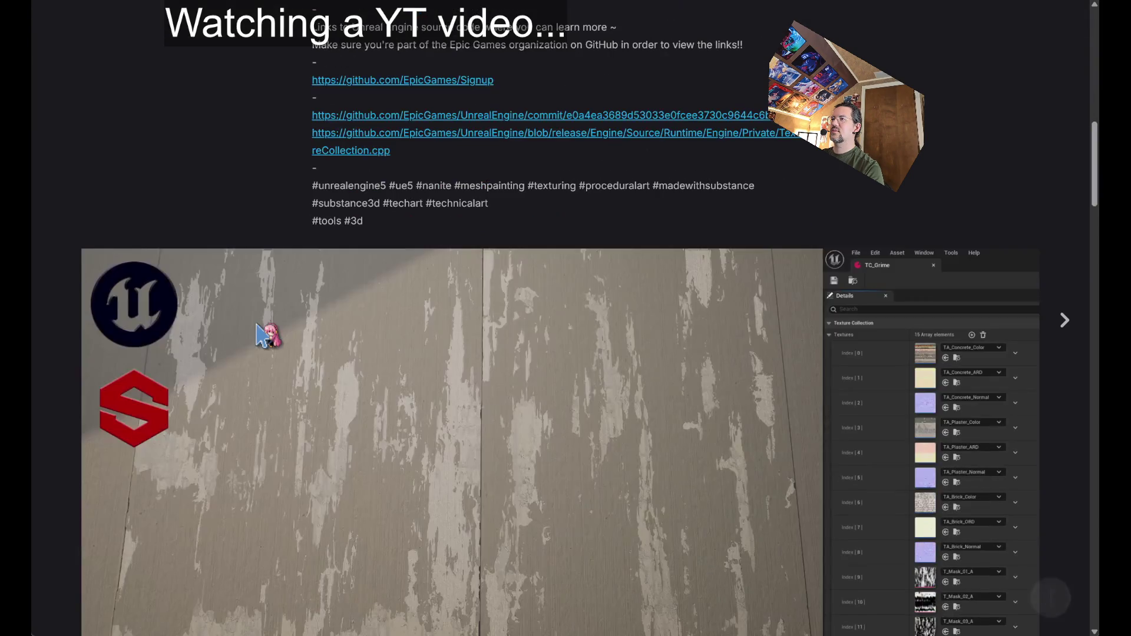
{"action": "scroll", "coordinate": [265, 335], "scroll_direction": "down", "scroll_amount": 2}
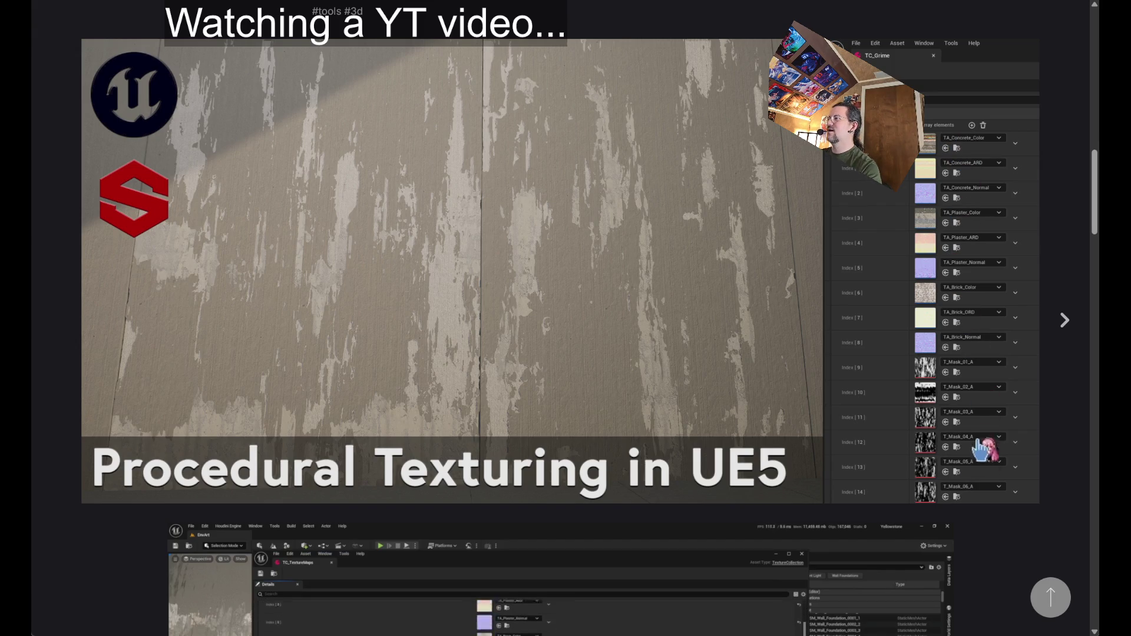
{"action": "scroll", "coordinate": [981, 490], "scroll_direction": "down", "scroll_amount": 3}
{"action": "scroll", "coordinate": [758, 389], "scroll_direction": "down", "scroll_amount": 1}
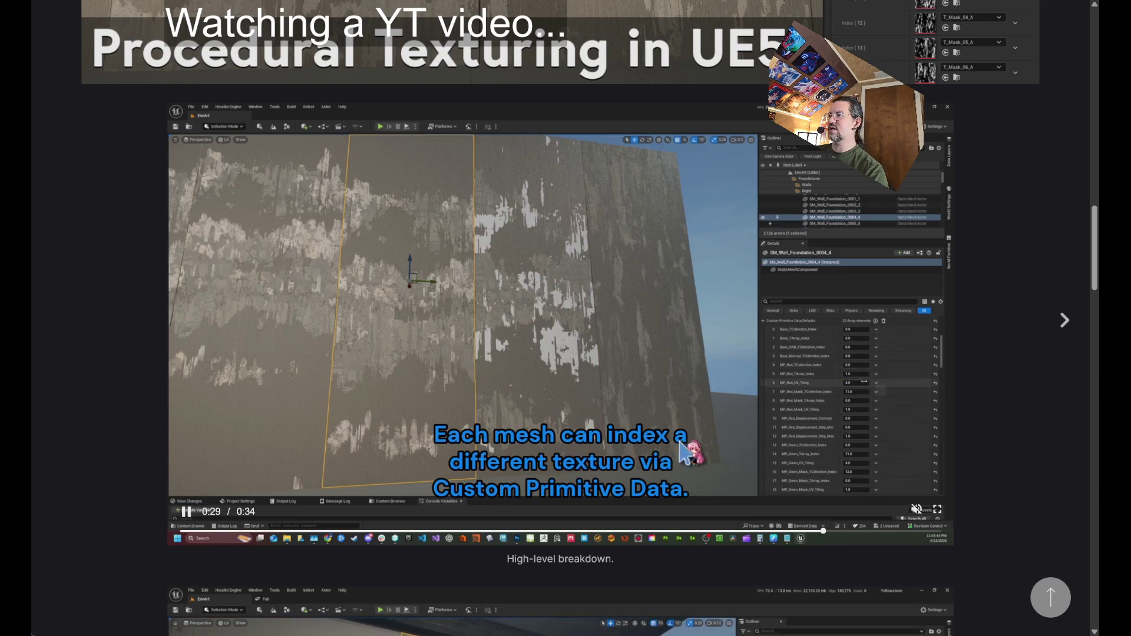
Rewind the embedded procedural texturing video a few seconds.
{"action": "left_click", "coordinate": [705, 536]}
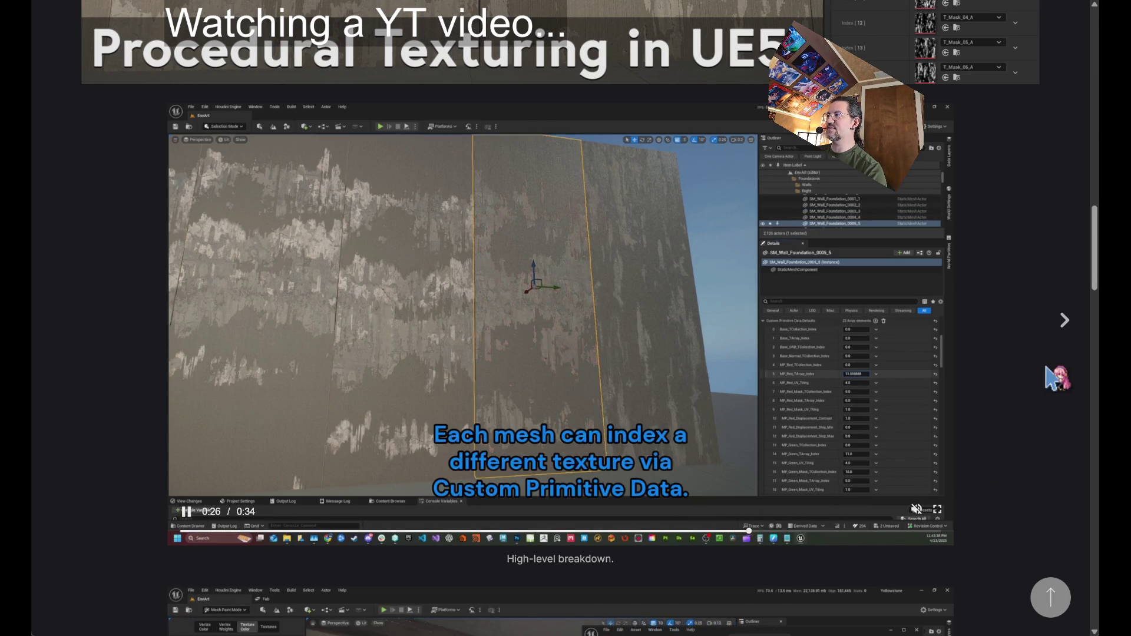
{"action": "scroll", "coordinate": [1057, 375], "scroll_direction": "down", "scroll_amount": 3}
{"action": "scroll", "coordinate": [1035, 399], "scroll_direction": "down", "scroll_amount": 8}
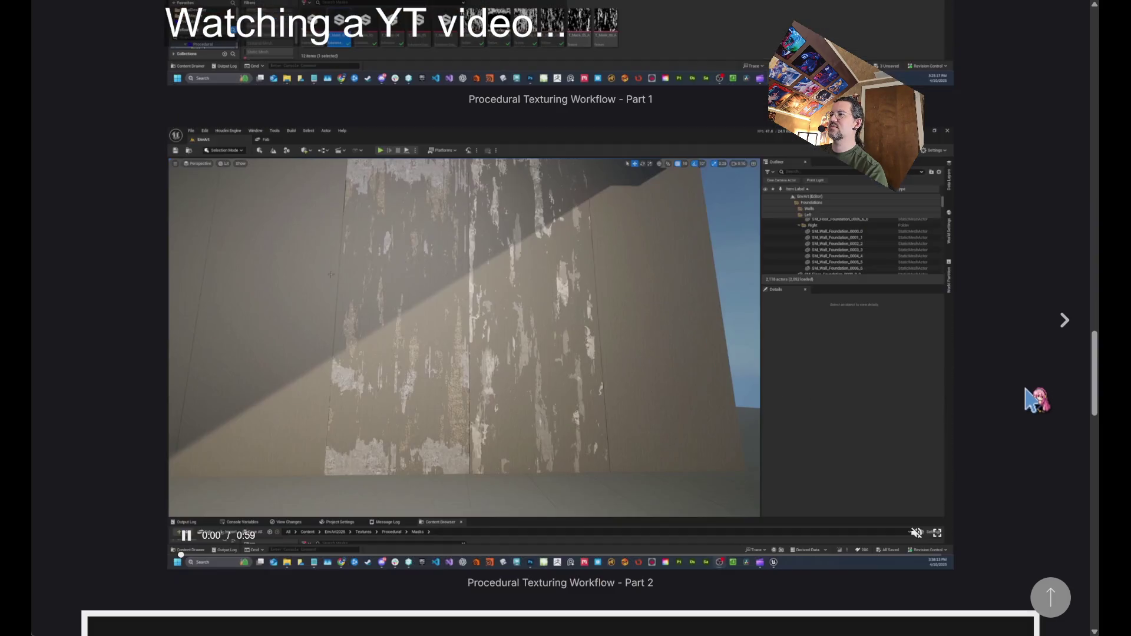
{"action": "scroll", "coordinate": [1035, 399], "scroll_direction": "down", "scroll_amount": 3}
{"action": "scroll", "coordinate": [1056, 404], "scroll_direction": "down", "scroll_amount": 5}
{"action": "scroll", "coordinate": [1009, 350], "scroll_direction": "down", "scroll_amount": 1}
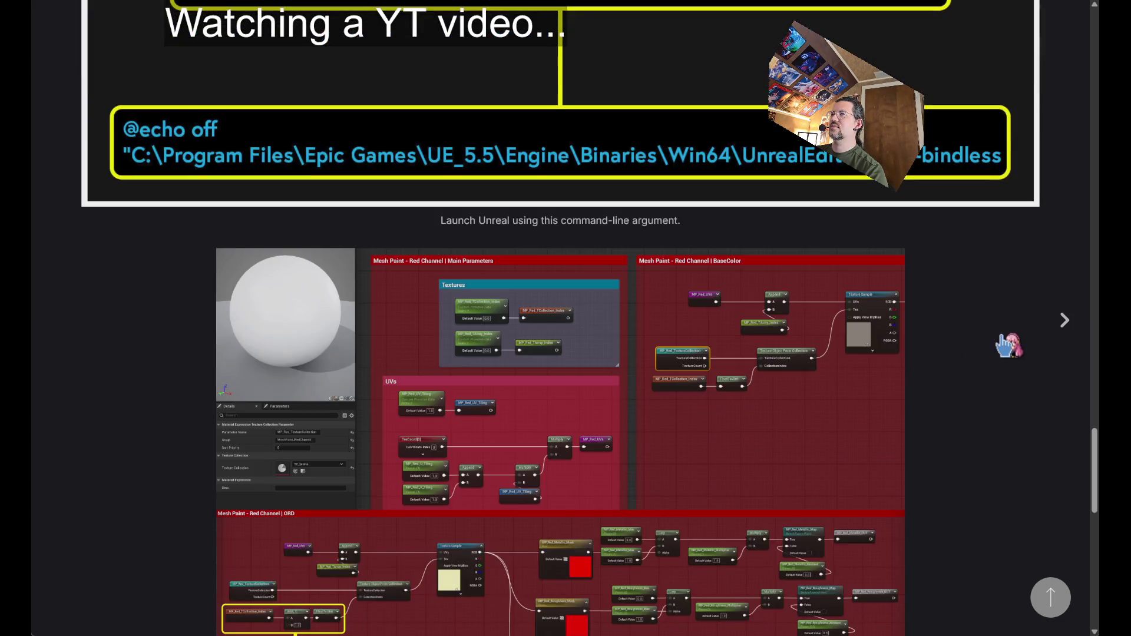
{"action": "scroll", "coordinate": [1010, 344], "scroll_direction": "down", "scroll_amount": 2}
{"action": "scroll", "coordinate": [1056, 299], "scroll_direction": "down", "scroll_amount": 1}
{"action": "scroll", "coordinate": [1056, 298], "scroll_direction": "down", "scroll_amount": 1}
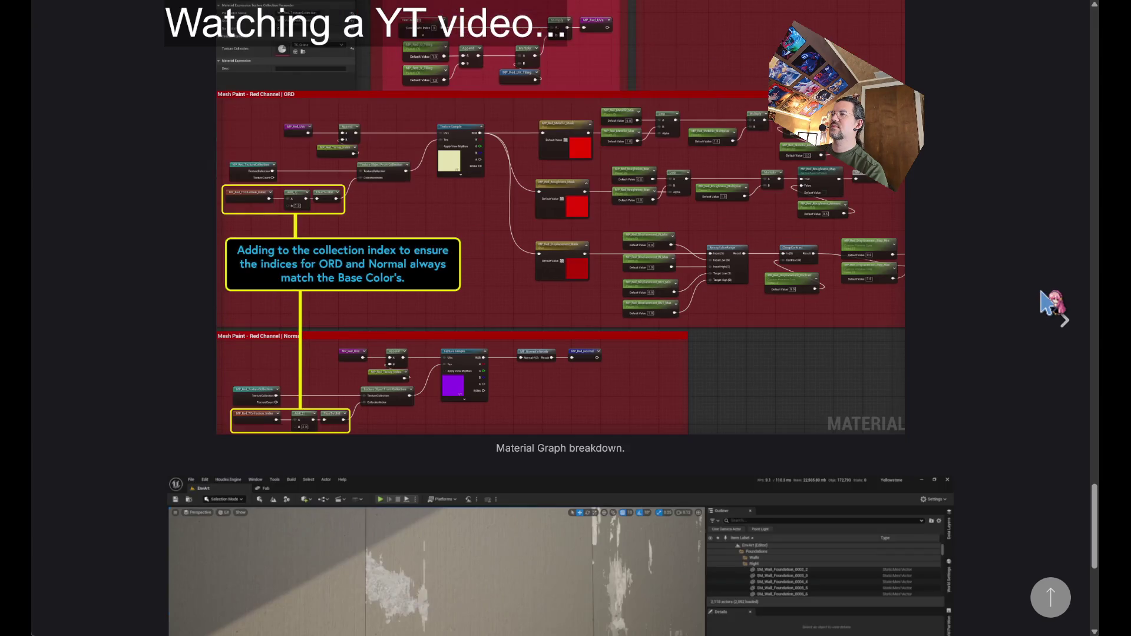
{"action": "scroll", "coordinate": [1049, 304], "scroll_direction": "down", "scroll_amount": 4}
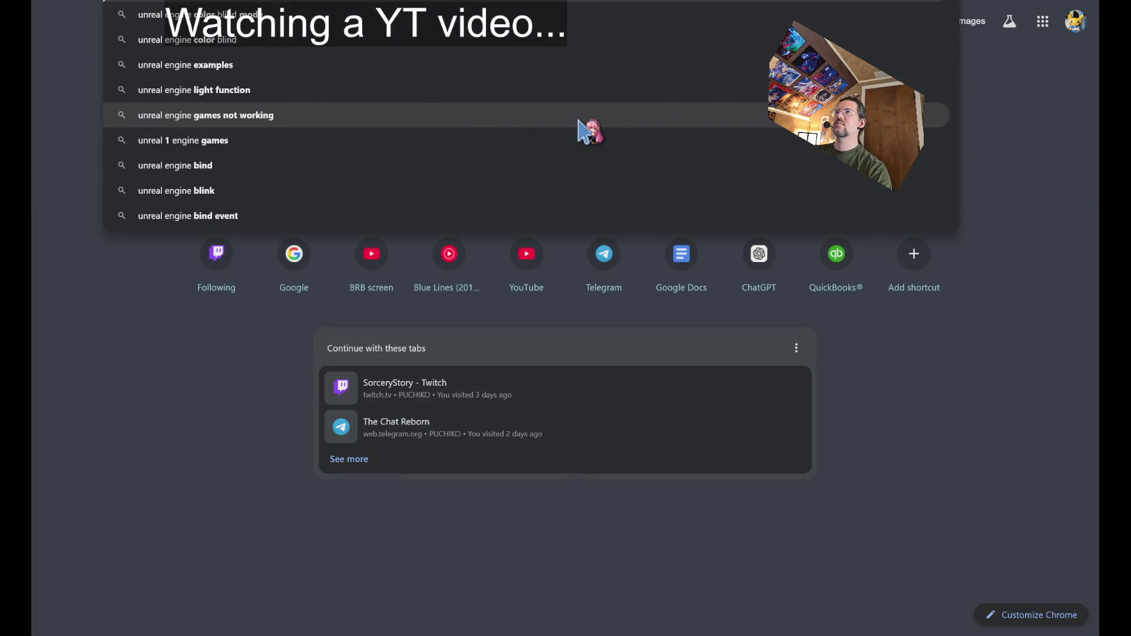
{"action": "type", "text": "ss"}
Rerun the search with 'bindless' spelled correctly and open the Unreal Engine 5.7 Documentation result.
{"action": "key", "text": "Return"}
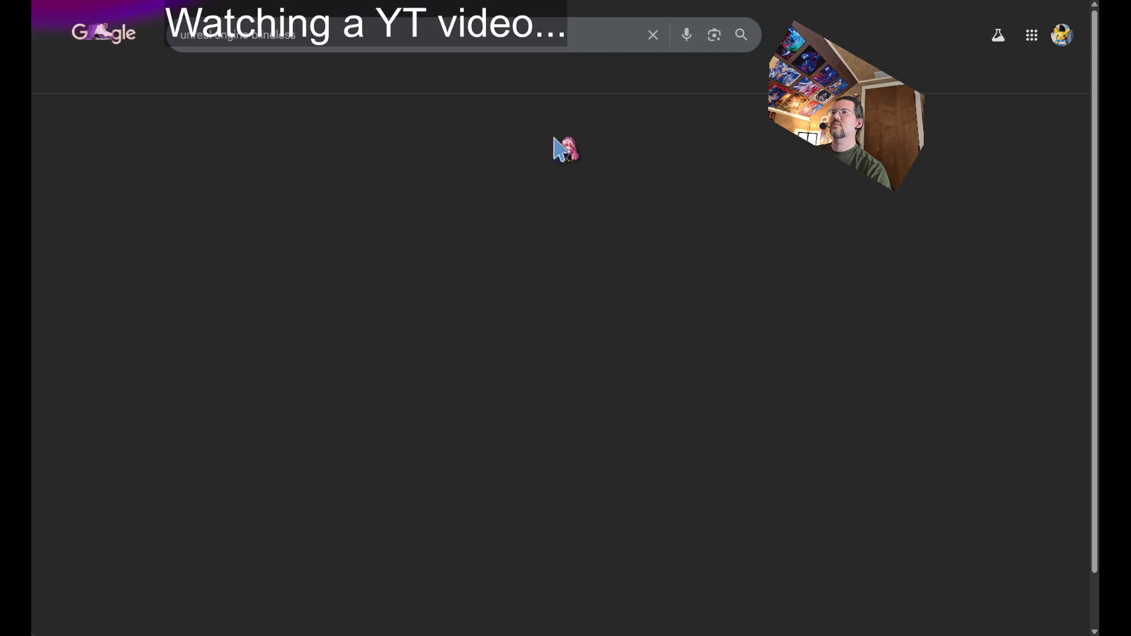
{"action": "scroll", "coordinate": [132, 198], "scroll_direction": "down", "scroll_amount": 1}
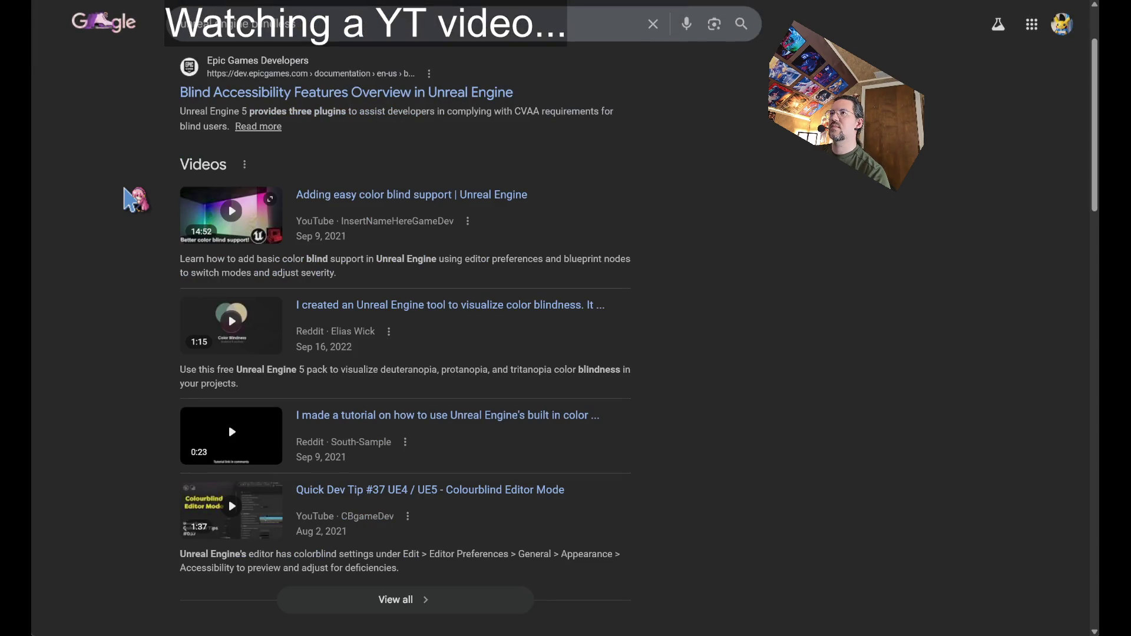
{"action": "left_click", "coordinate": [255, 25]}
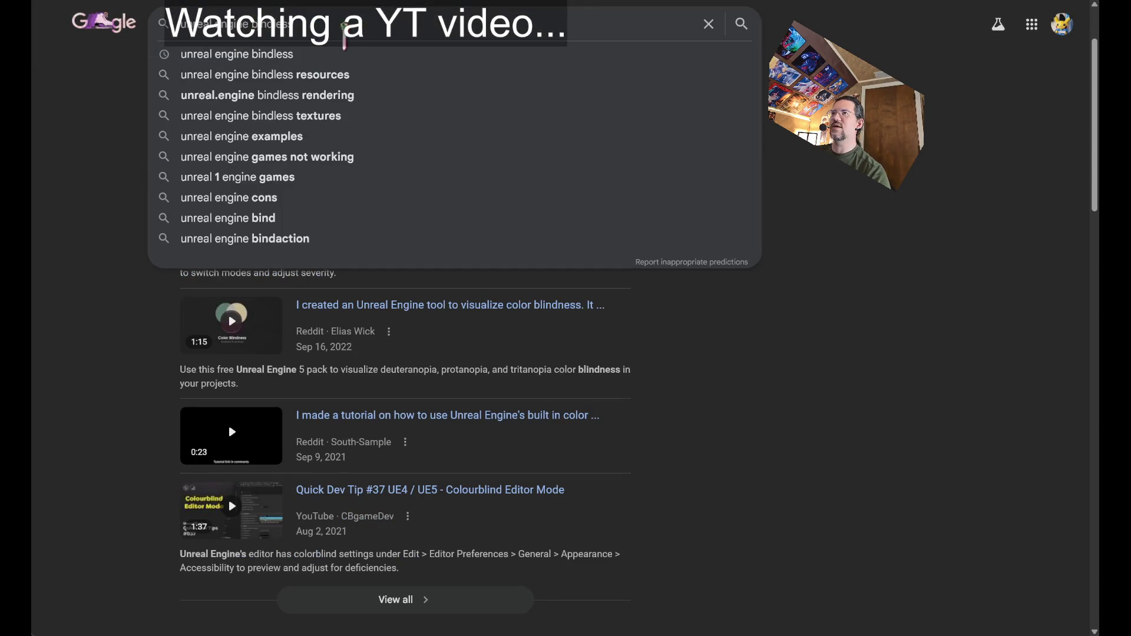
{"action": "key", "text": "Return"}
{"action": "scroll", "coordinate": [139, 247], "scroll_direction": "down", "scroll_amount": 1}
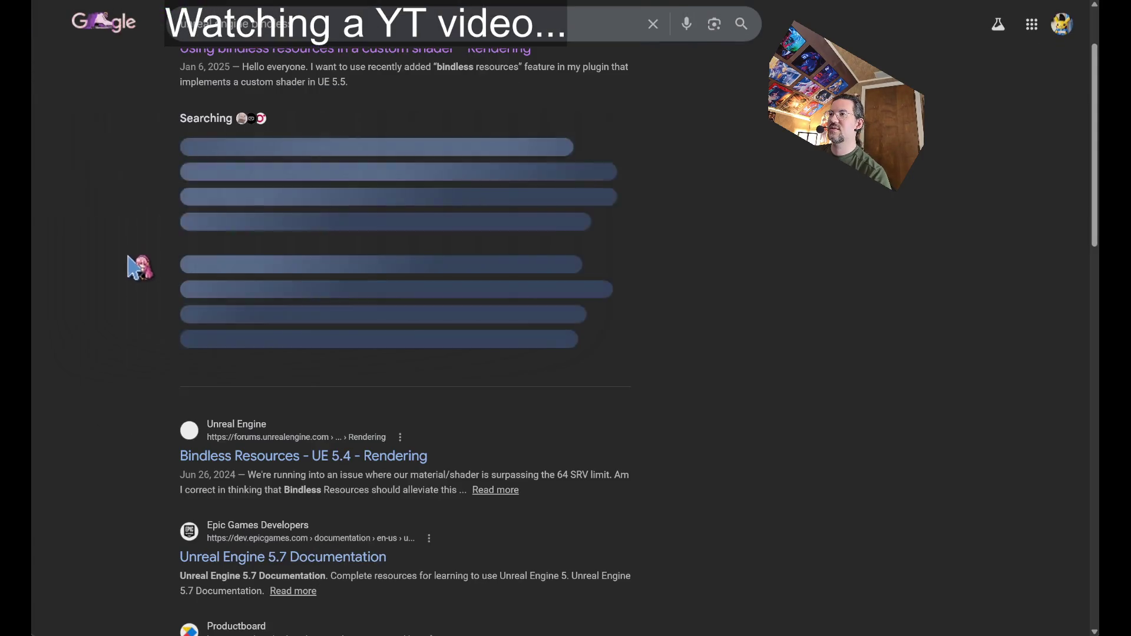
{"action": "scroll", "coordinate": [598, 404], "scroll_direction": "down", "scroll_amount": 1}
{"action": "scroll", "coordinate": [631, 399], "scroll_direction": "down", "scroll_amount": 1}
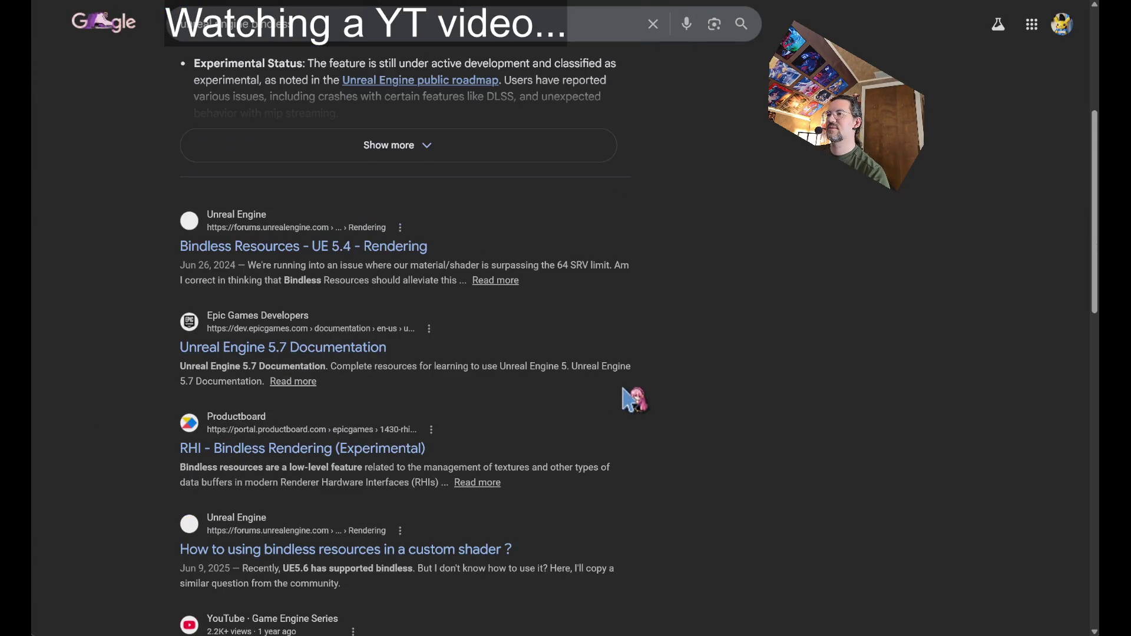
{"action": "left_click", "coordinate": [319, 354]}
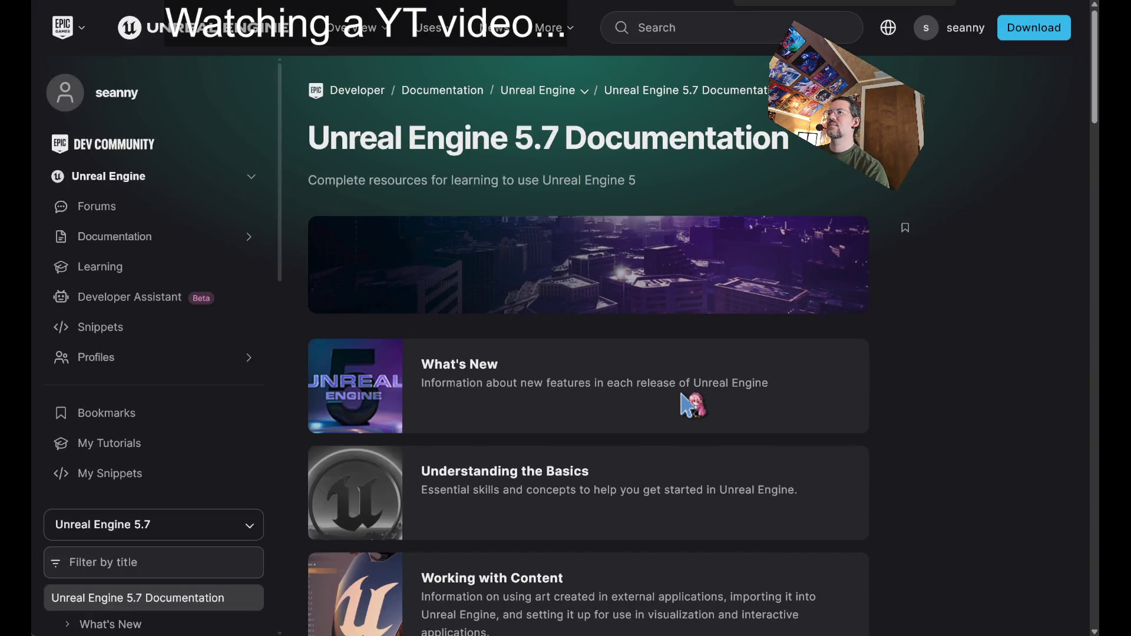
Read and close the RHI - Bindless Rendering (Experimental) roadmap entry, then return to the Google results.
{"action": "key", "text": "alt+Left"}
{"action": "scroll", "coordinate": [689, 404], "scroll_direction": "down", "scroll_amount": 1}
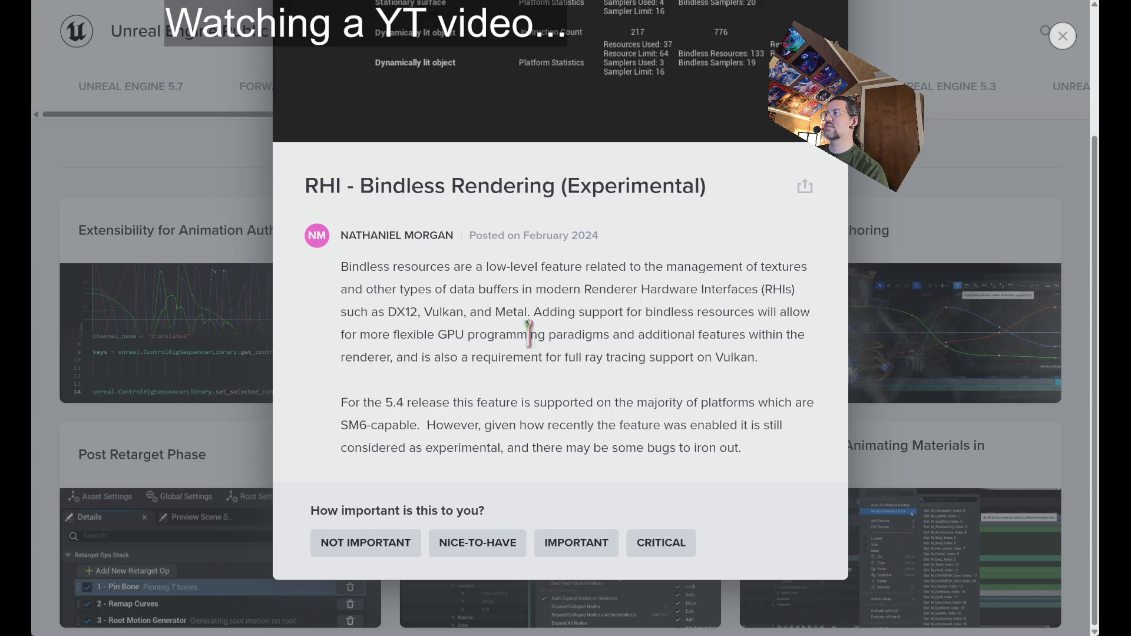
{"action": "scroll", "coordinate": [744, 451], "scroll_direction": "up", "scroll_amount": 2}
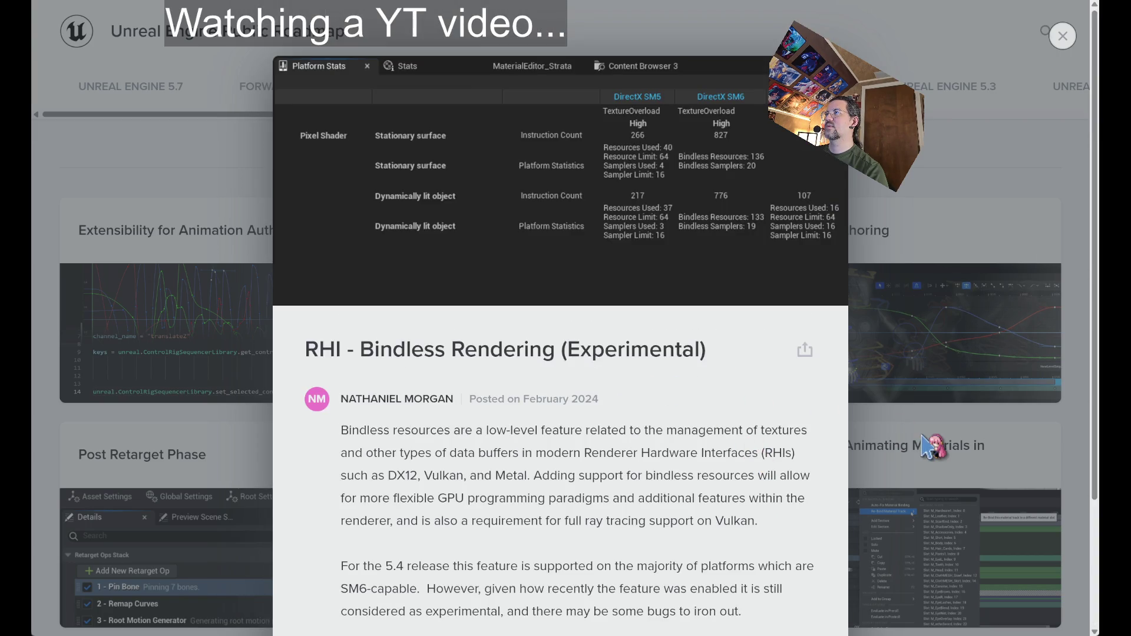
{"action": "left_click", "coordinate": [926, 446]}
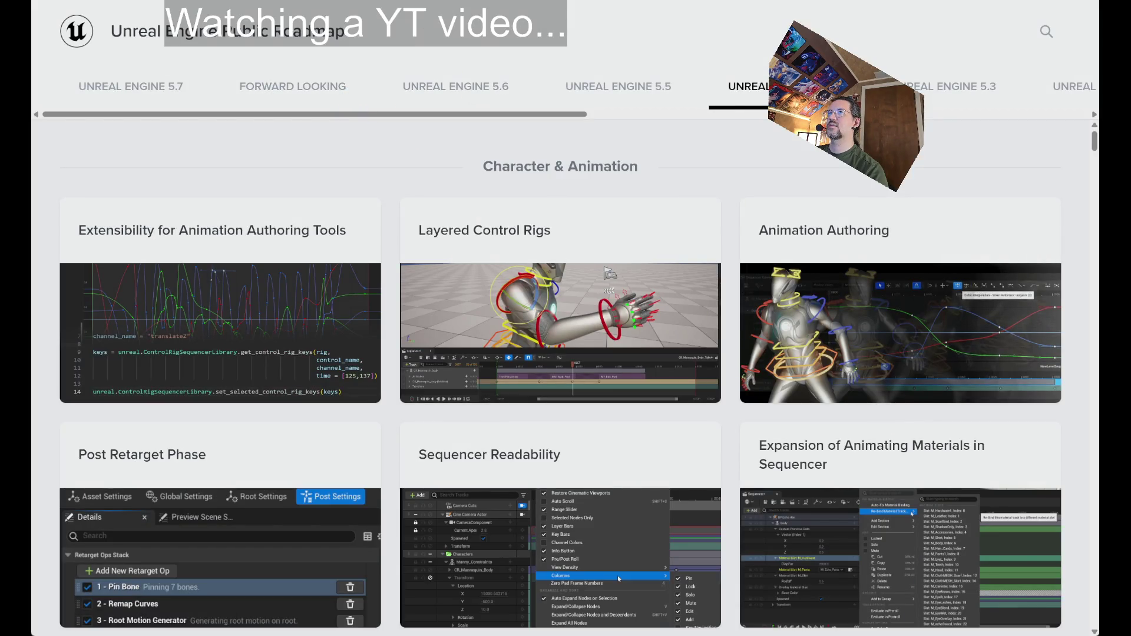
{"action": "key", "text": "alt+Left"}
{"action": "left_click", "coordinate": [331, 13]}
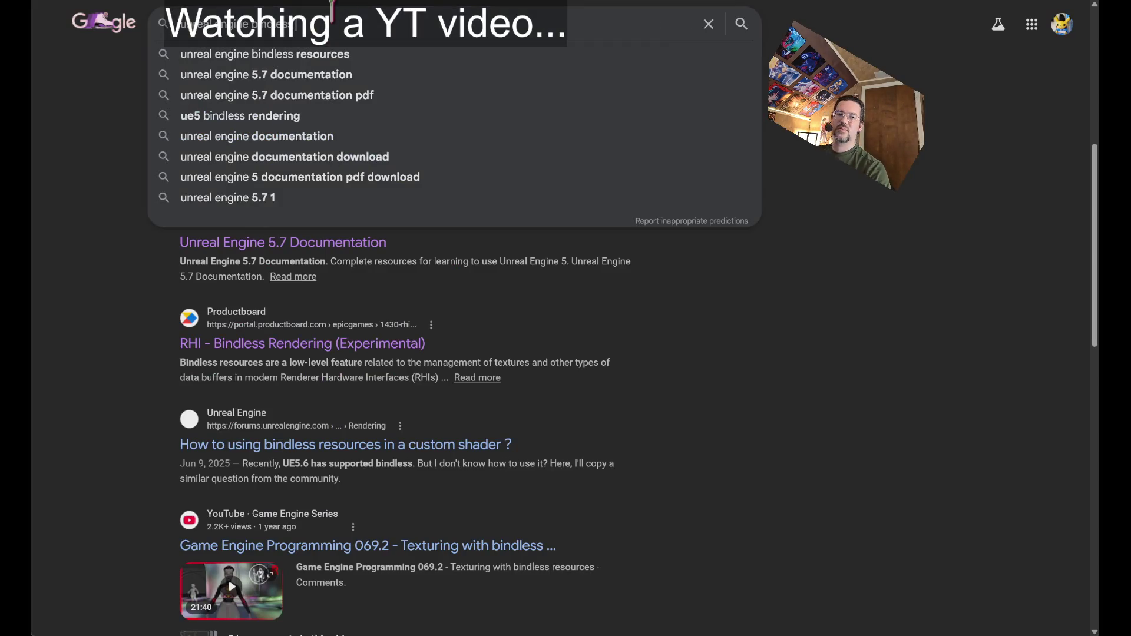
{"action": "type", "text": " rendering"}
Search 'unreal engine bindless rendering' and open the NVIDIA forum thread on UE 5.7 DLSS bindless crashes.
{"action": "key", "text": "Return"}
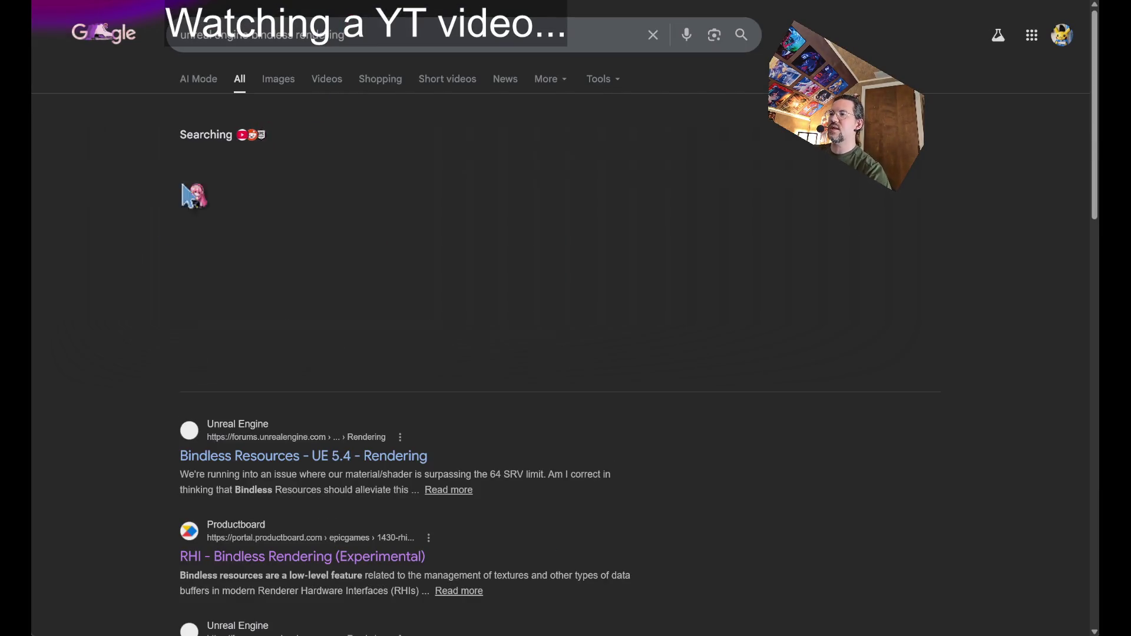
{"action": "scroll", "coordinate": [157, 242], "scroll_direction": "down", "scroll_amount": 1}
{"action": "scroll", "coordinate": [185, 303], "scroll_direction": "down", "scroll_amount": 4}
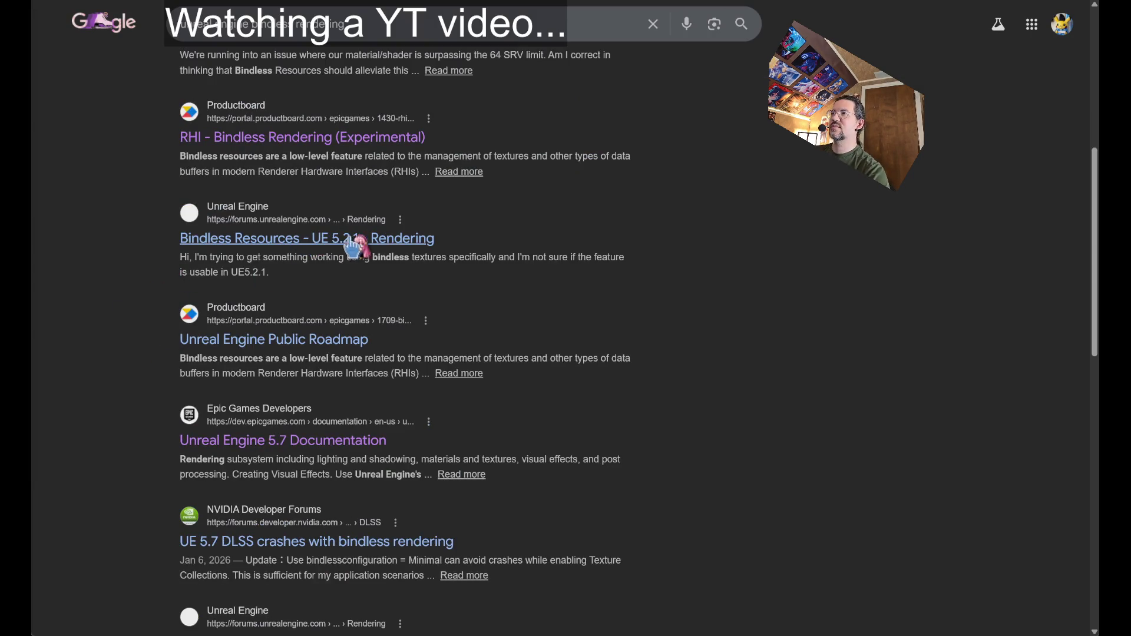
{"action": "scroll", "coordinate": [133, 332], "scroll_direction": "down", "scroll_amount": 2}
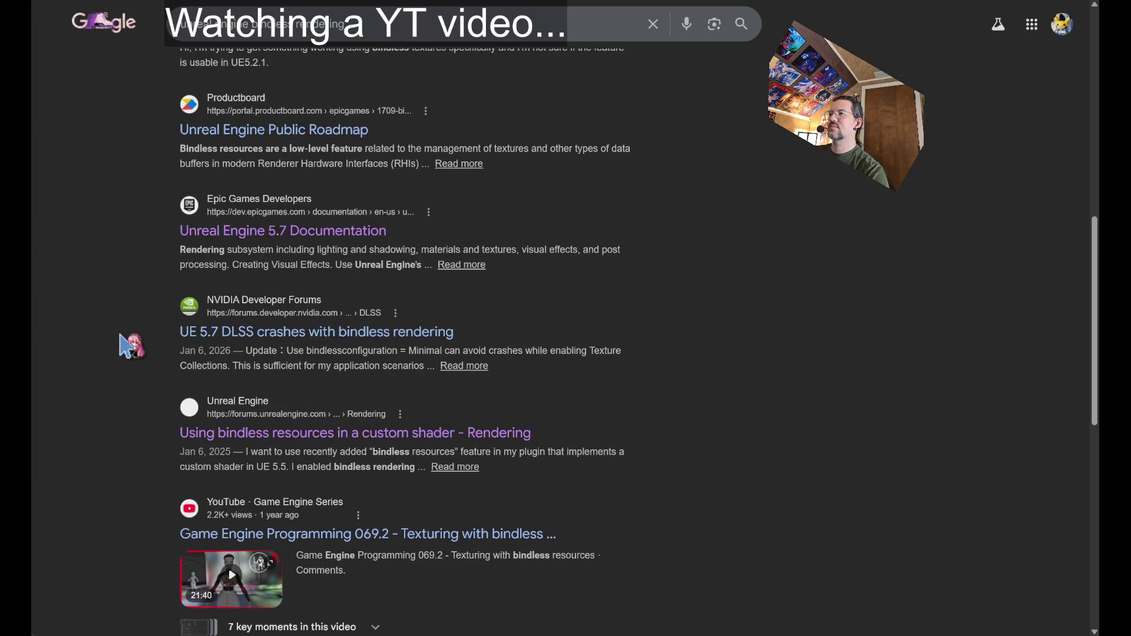
{"action": "scroll", "coordinate": [131, 345], "scroll_direction": "down", "scroll_amount": 2}
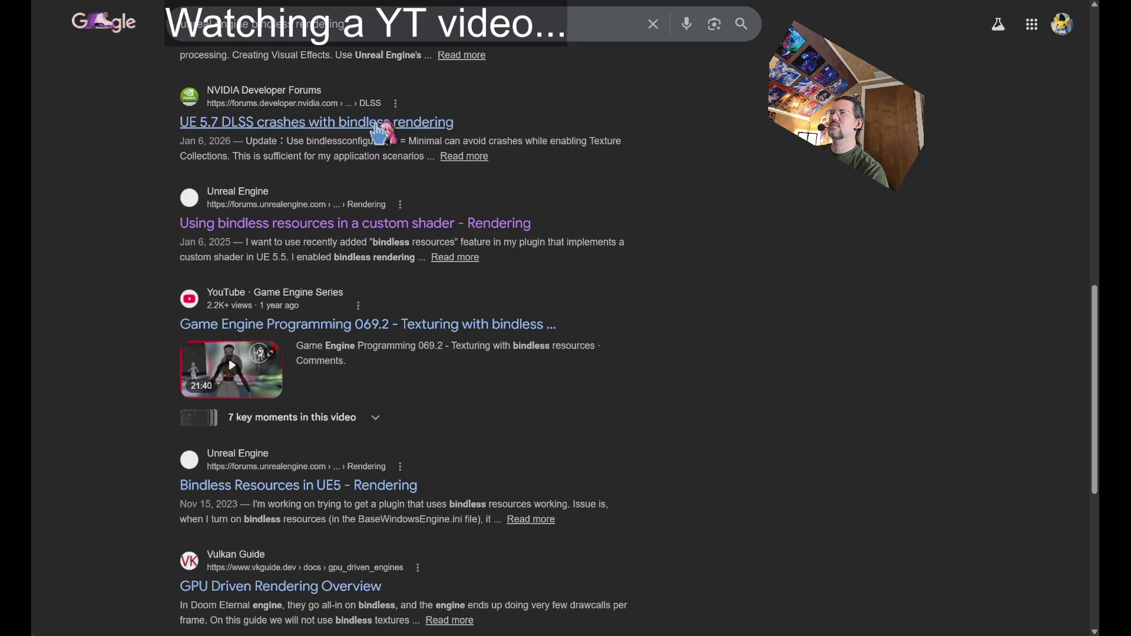
{"action": "left_click", "coordinate": [379, 130]}
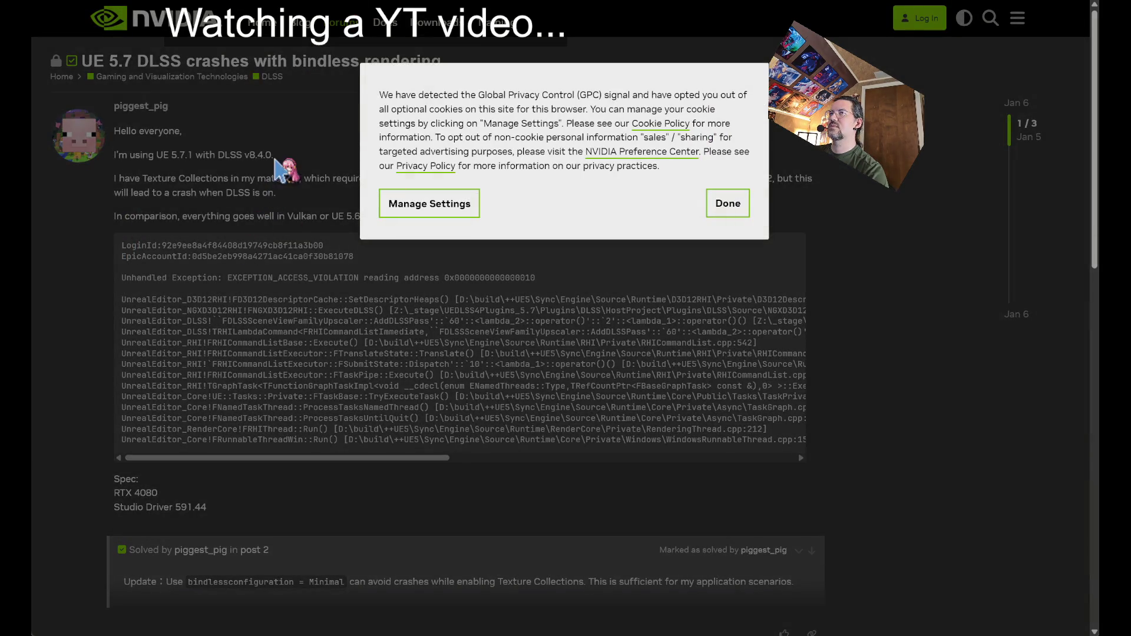
Leave the NVIDIA DLSS bindless crash thread and go back to the Google results.
{"action": "key", "text": "alt+Left"}
{"action": "scroll", "coordinate": [110, 330], "scroll_direction": "down", "scroll_amount": 2}
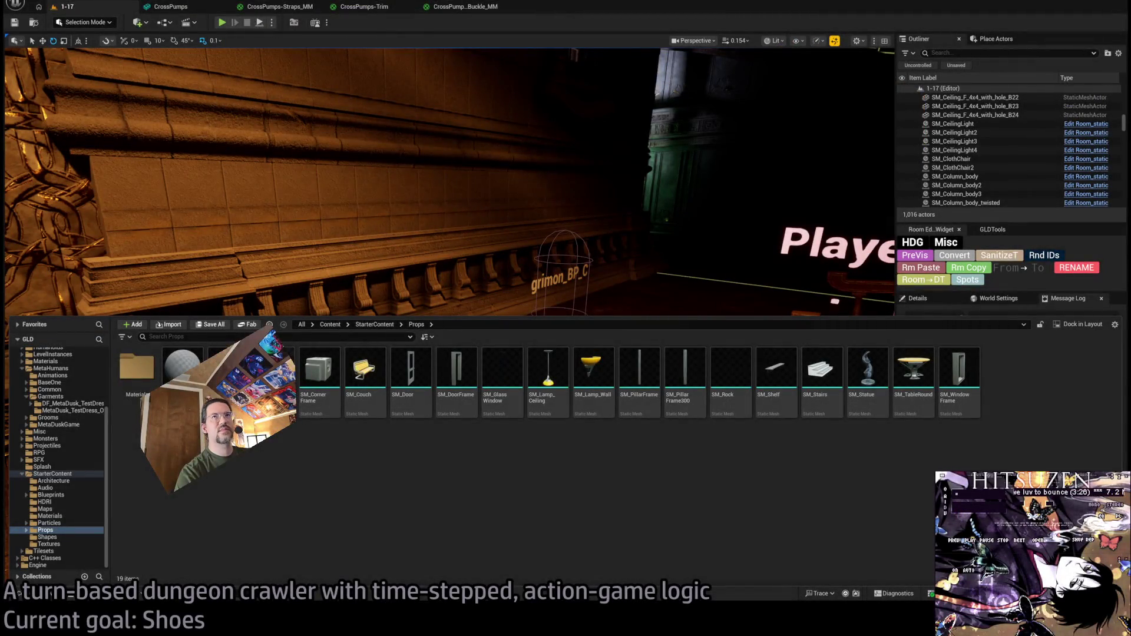
Search Project Settings for 'bindl', find only the Mac SM6 experimental option, and clear the filter.
{"action": "key", "text": "ctrl+space"}
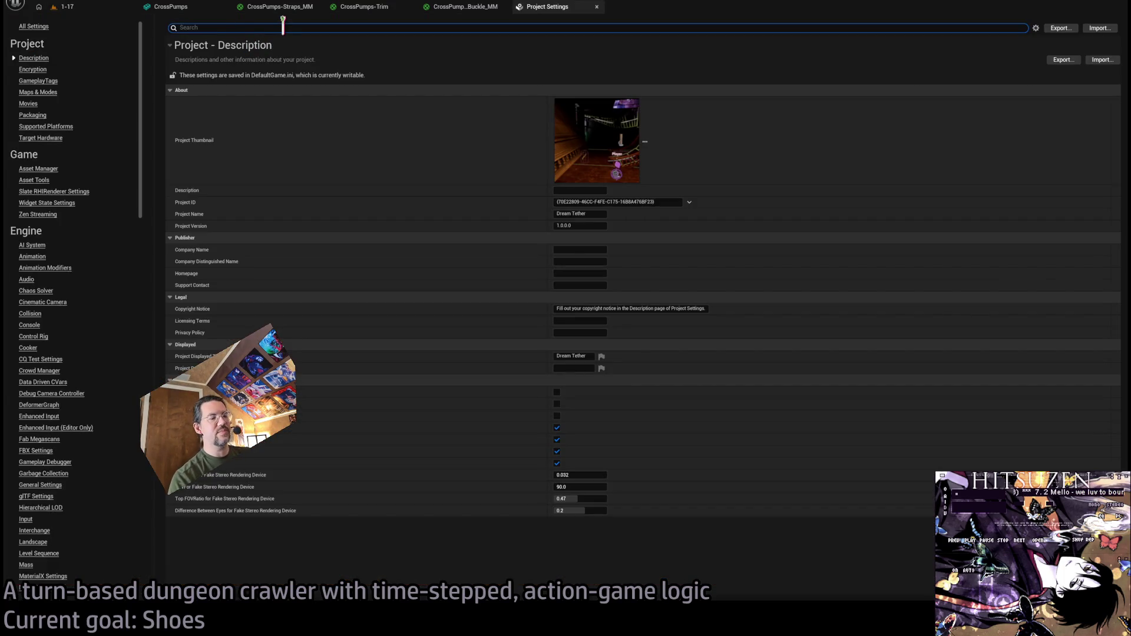
{"action": "type", "text": "l"}
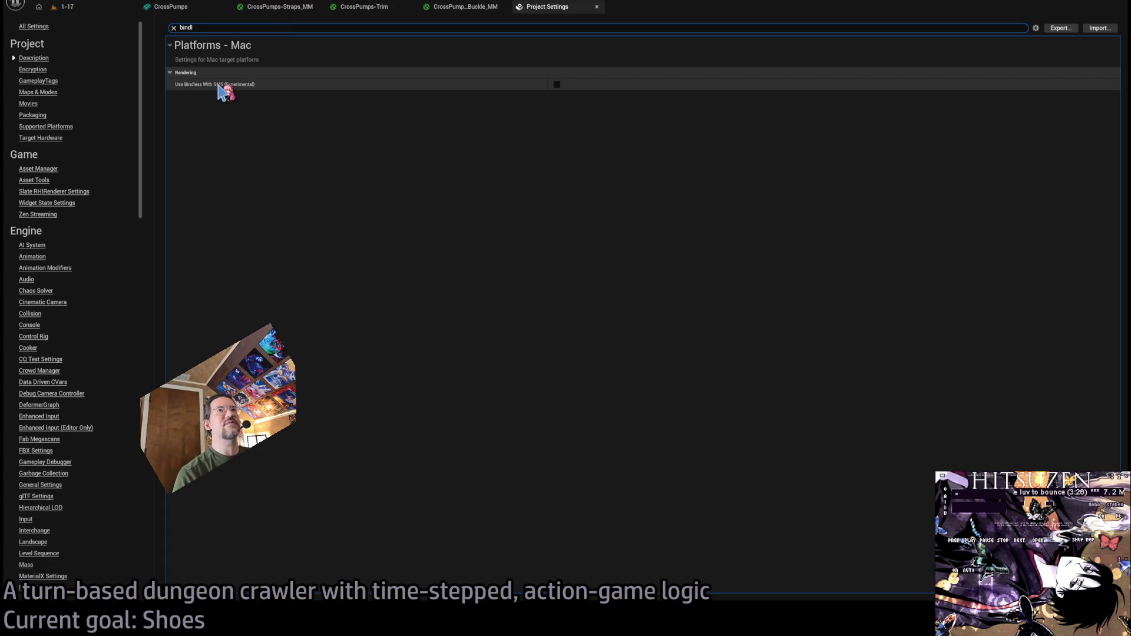
{"action": "left_click", "coordinate": [175, 27]}
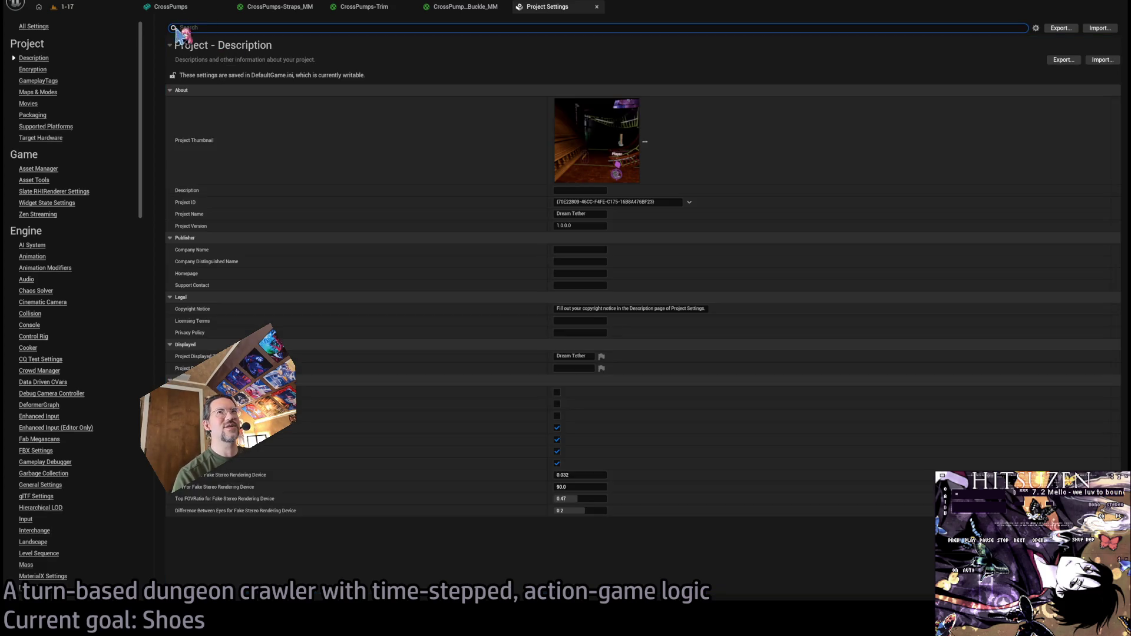
{"action": "left_click", "coordinate": [69, 7]}
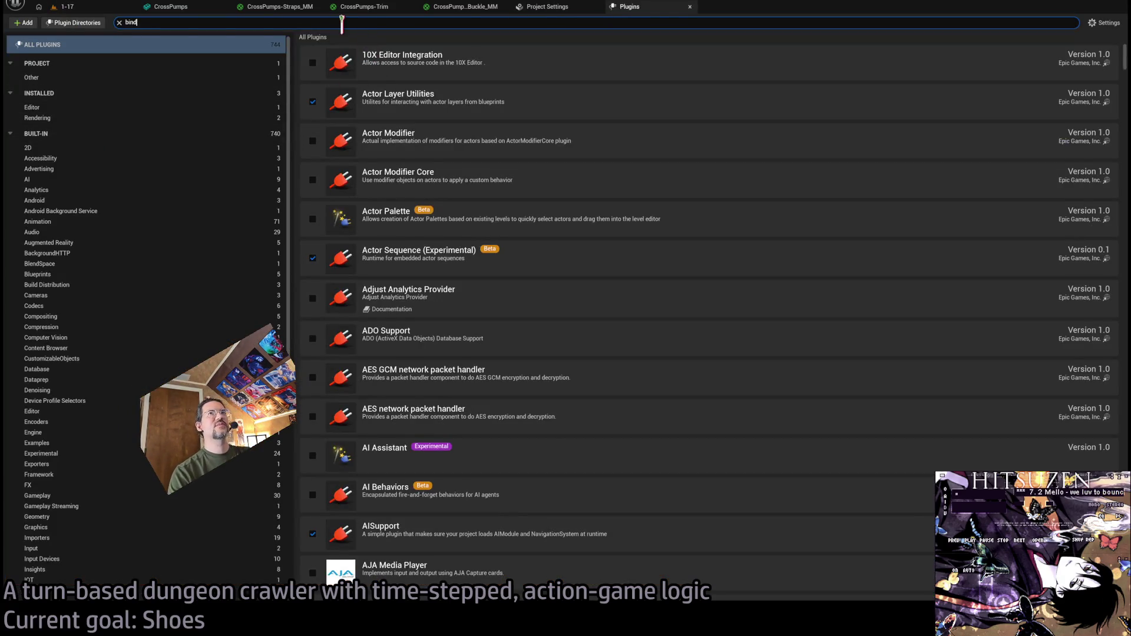
{"action": "type", "text": "l"}
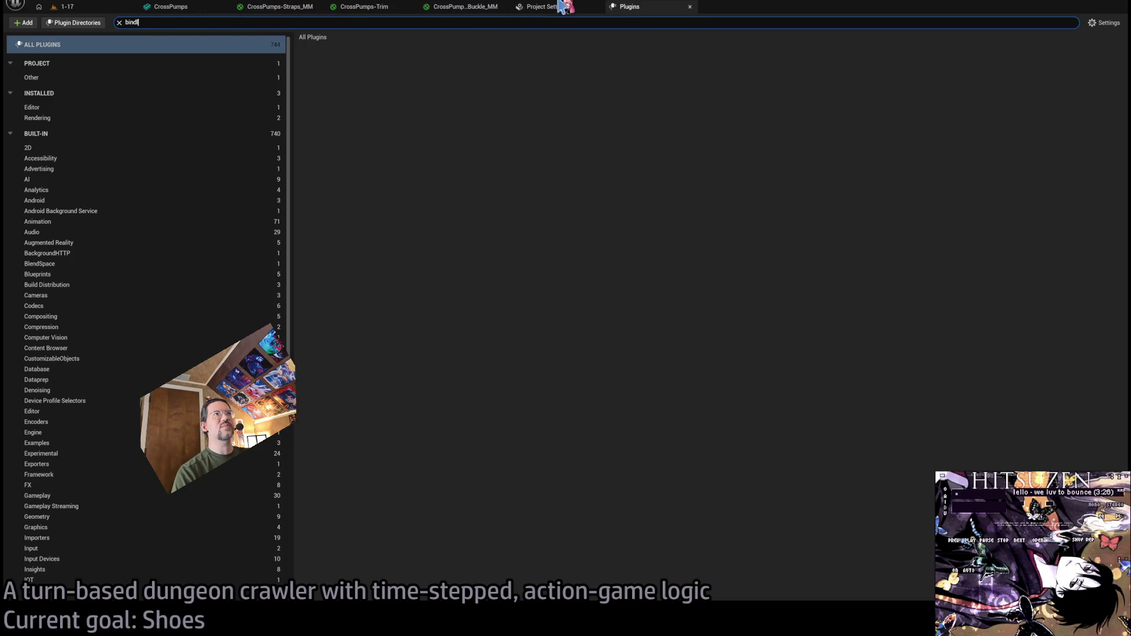
Close the empty Plugins bindless search, return to Chrome and open the Vulkan Guide GPU Driven Rendering Overview.
{"action": "middle_click", "coordinate": [635, 7]}
{"action": "left_click", "coordinate": [66, 6]}
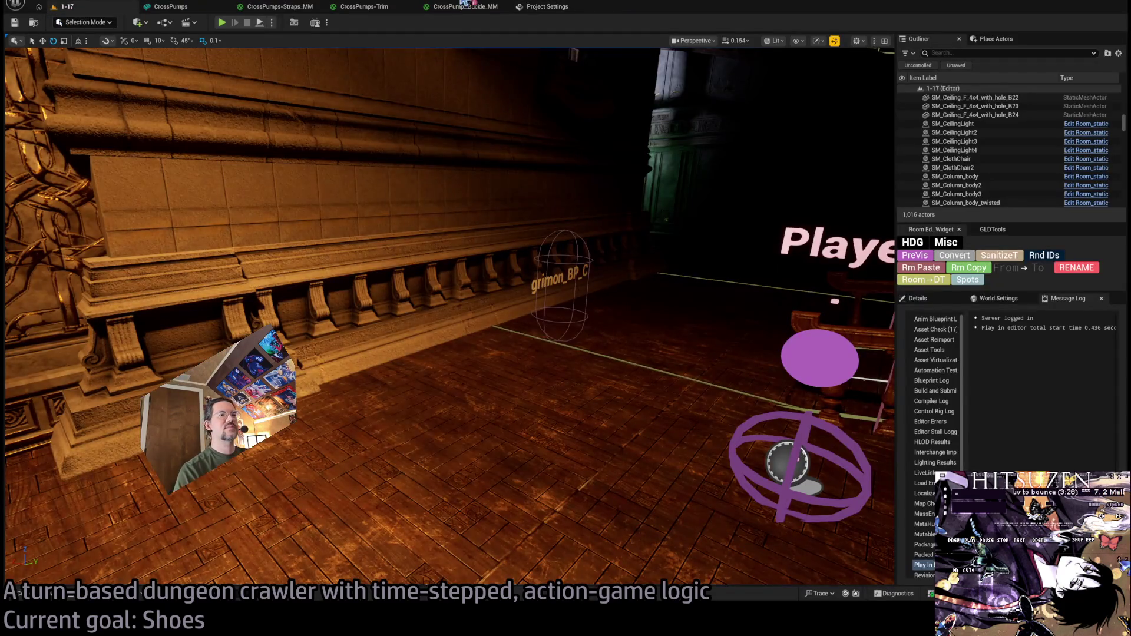
{"action": "key", "text": "alt+Tab"}
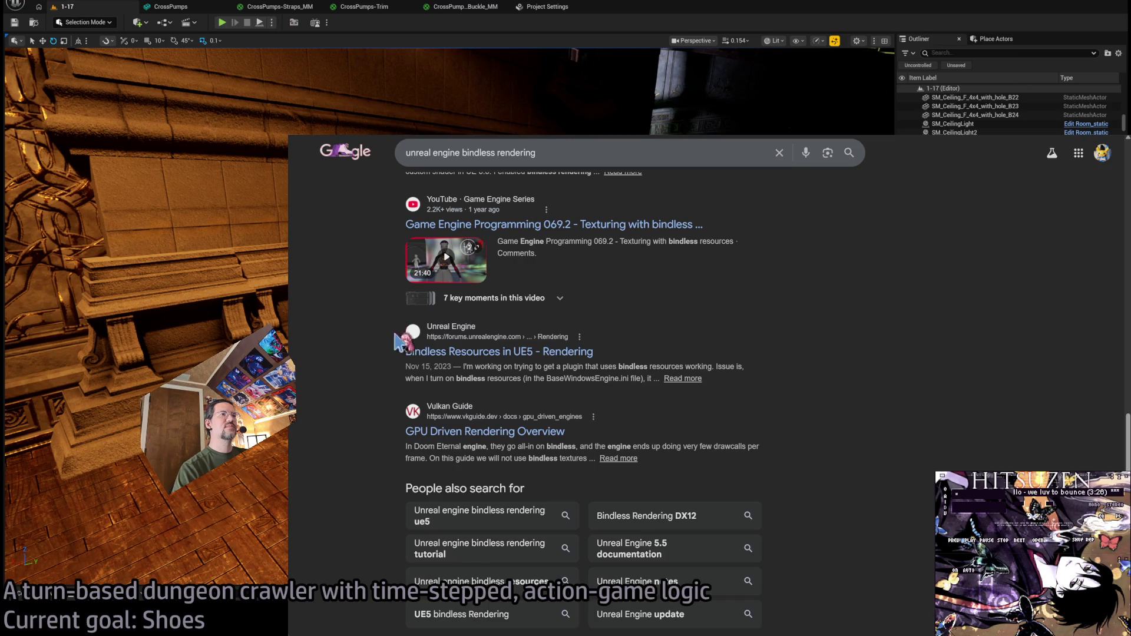
{"action": "scroll", "coordinate": [636, 336], "scroll_direction": "down", "scroll_amount": 1}
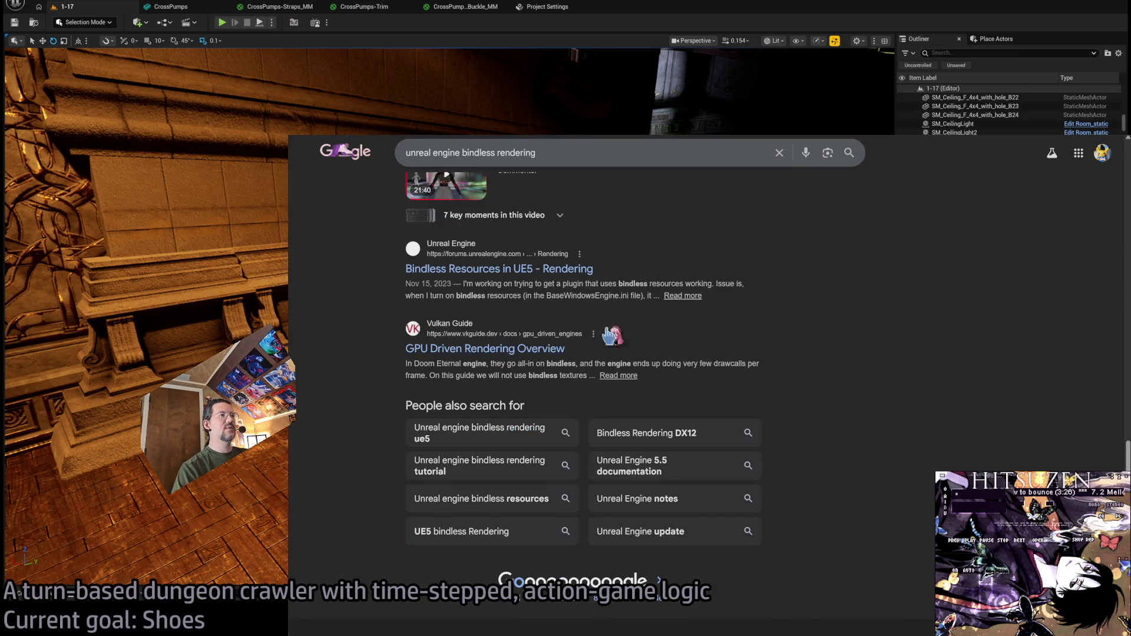
{"action": "left_click", "coordinate": [509, 350]}
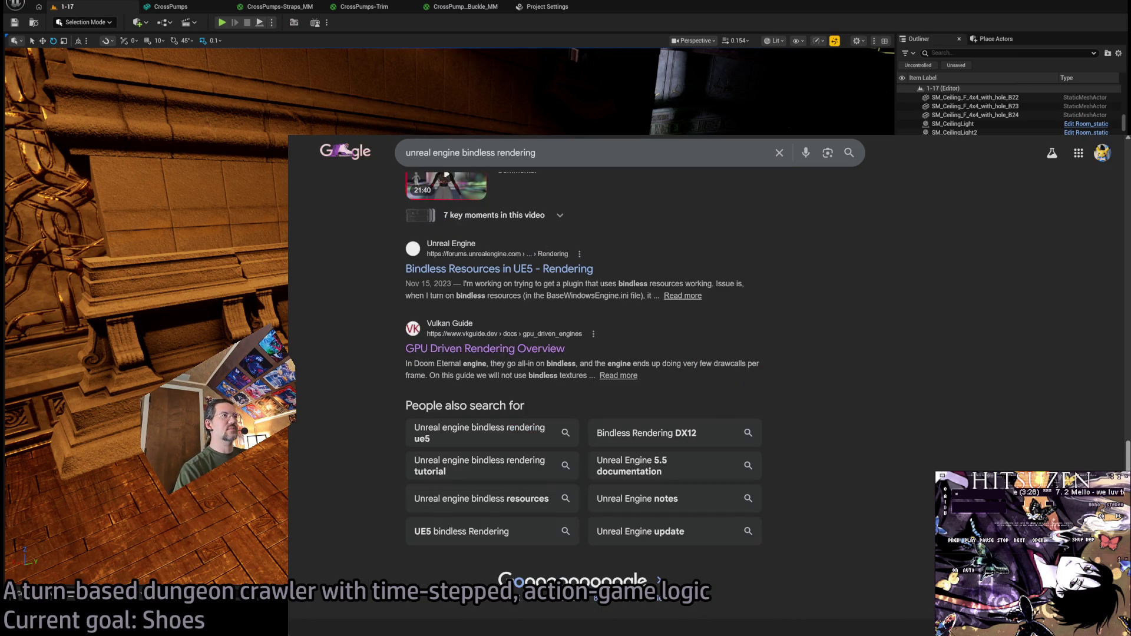
{"action": "scroll", "coordinate": [839, 433], "scroll_direction": "down", "scroll_amount": 1}
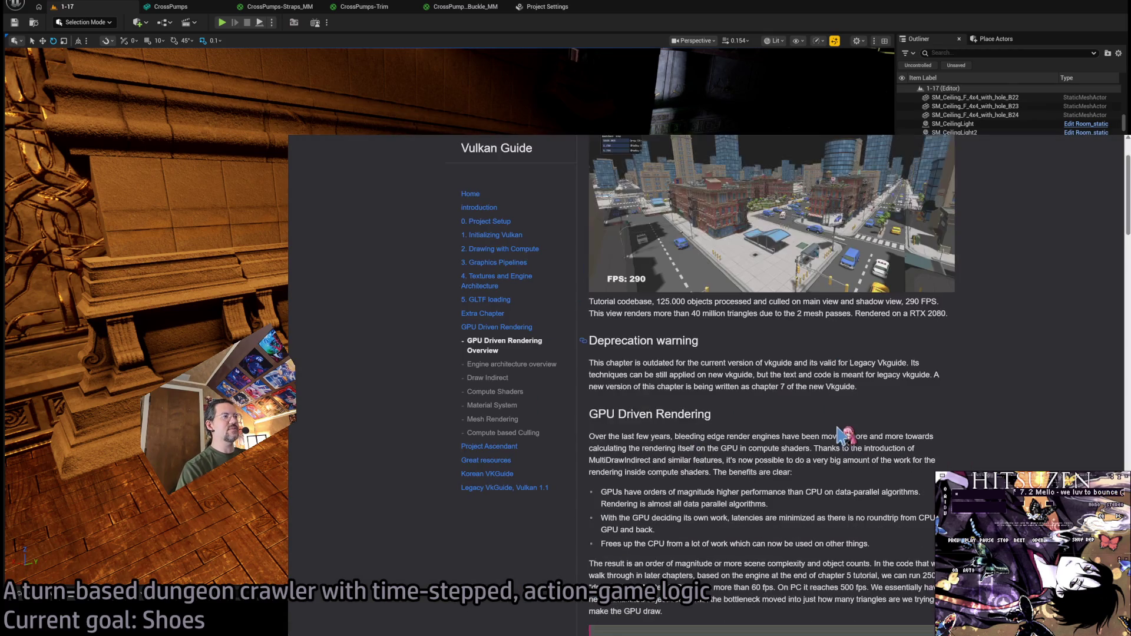
{"action": "scroll", "coordinate": [1039, 451], "scroll_direction": "down", "scroll_amount": 1}
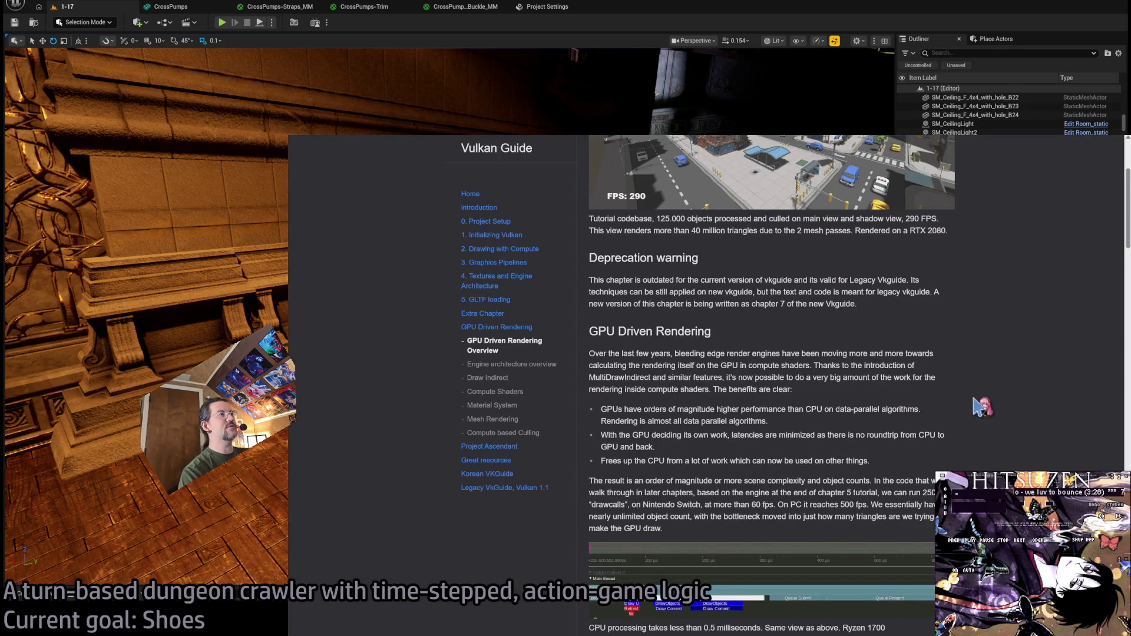
{"action": "scroll", "coordinate": [984, 407], "scroll_direction": "up", "scroll_amount": 2}
{"action": "scroll", "coordinate": [929, 354], "scroll_direction": "down", "scroll_amount": 3}
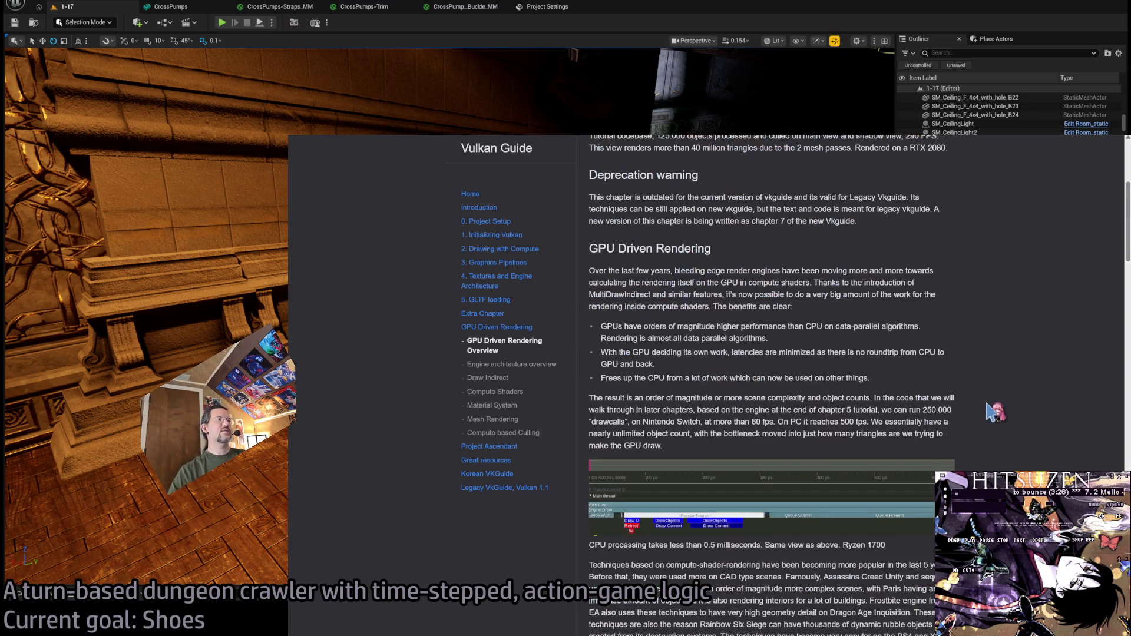
{"action": "type", "text": "bindl"}
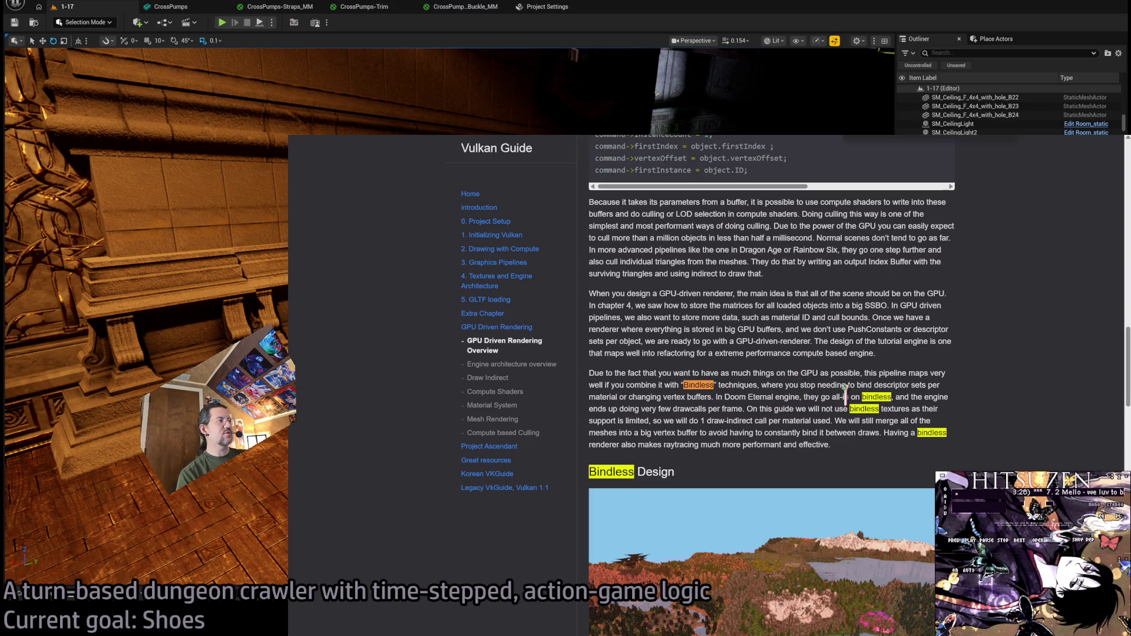
{"action": "scroll", "coordinate": [887, 394], "scroll_direction": "up", "scroll_amount": 2}
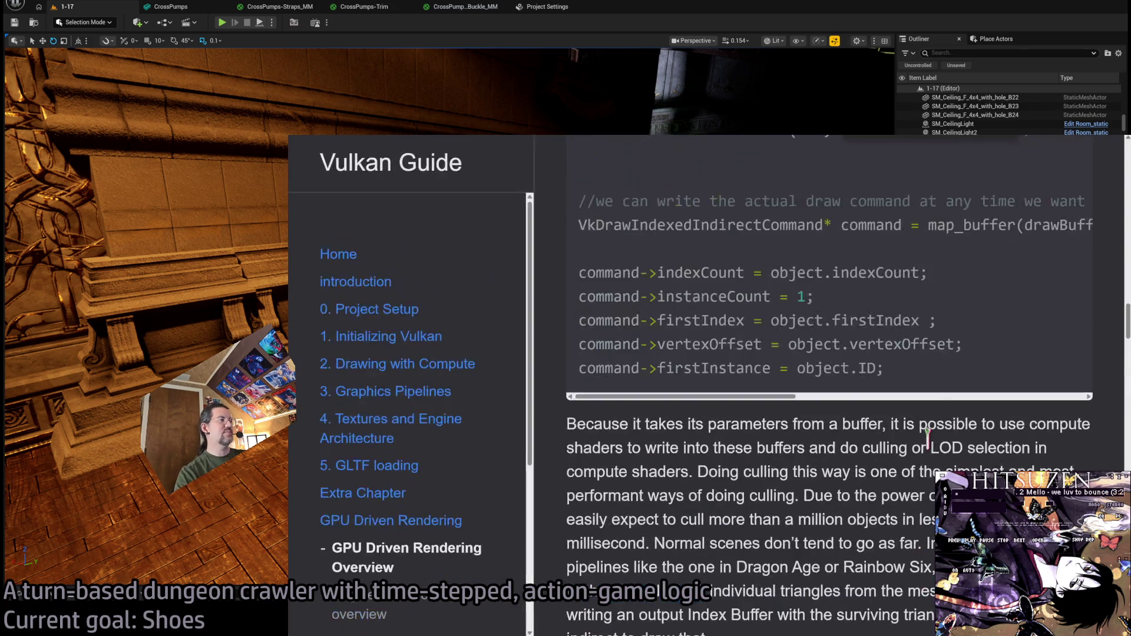
{"action": "scroll", "coordinate": [928, 439], "scroll_direction": "down", "scroll_amount": 2}
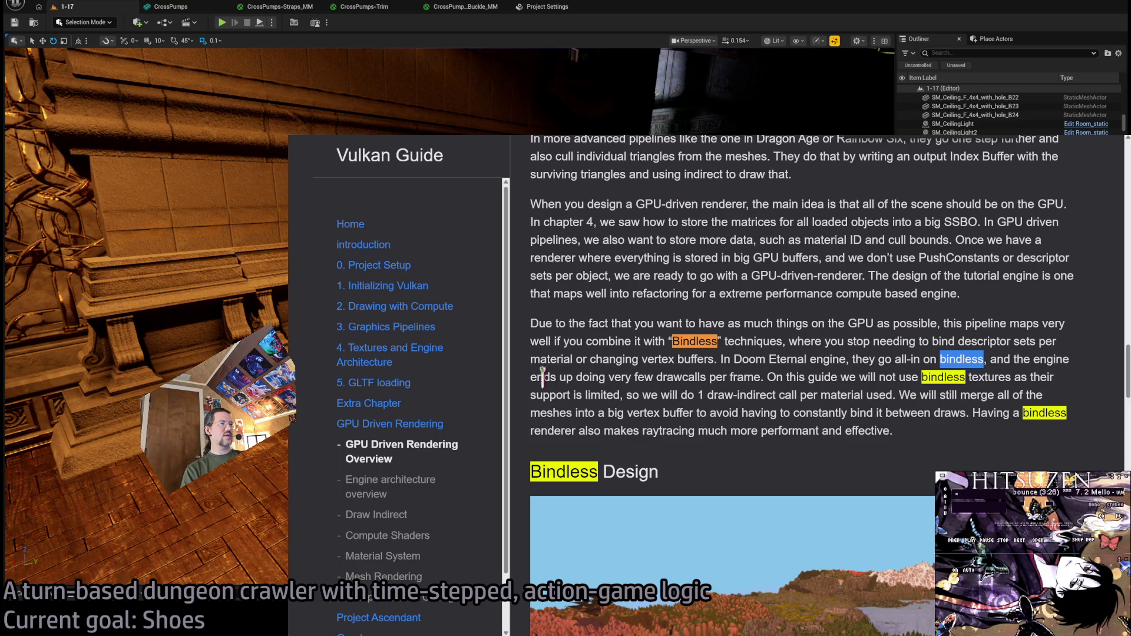
Read the Vulkan Guide passages on bindless designs, the GPU doing less work and fewer drawcalls.
{"action": "left_click", "coordinate": [913, 354]}
{"action": "scroll", "coordinate": [895, 386], "scroll_direction": "down", "scroll_amount": 1}
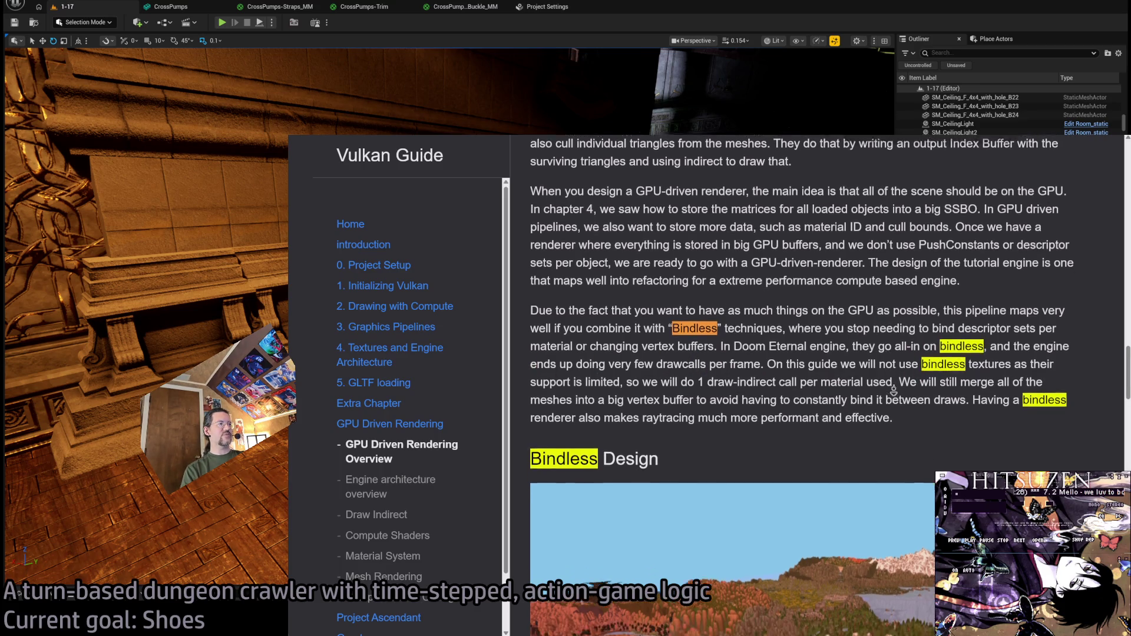
{"action": "scroll", "coordinate": [895, 387], "scroll_direction": "down", "scroll_amount": 1}
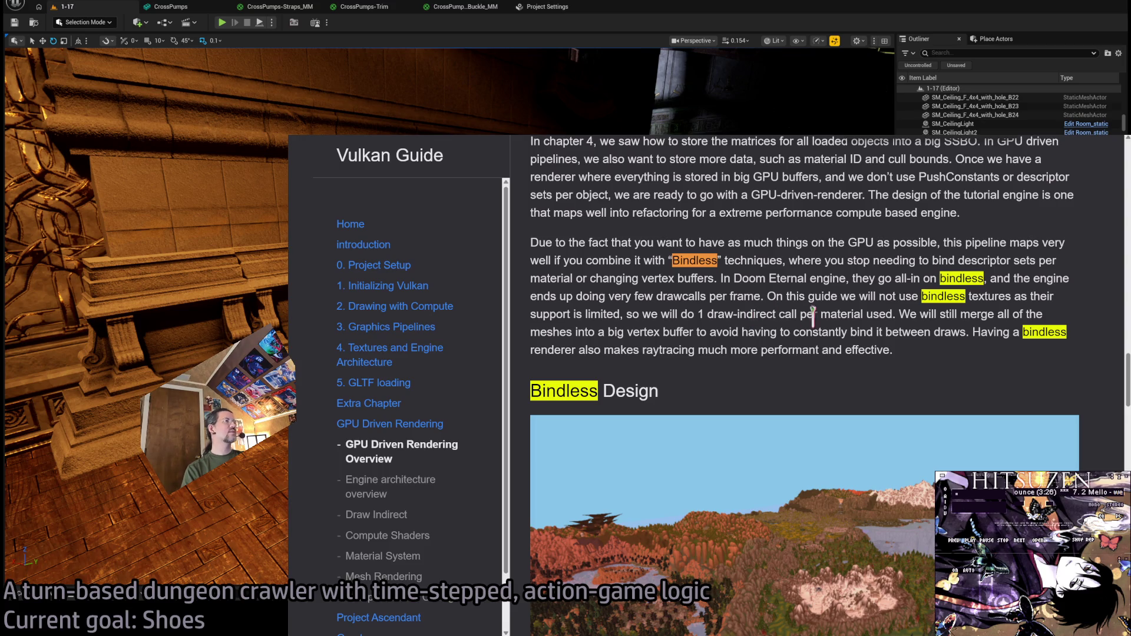
{"action": "scroll", "coordinate": [816, 315], "scroll_direction": "down", "scroll_amount": 3}
{"action": "scroll", "coordinate": [607, 455], "scroll_direction": "down", "scroll_amount": 1}
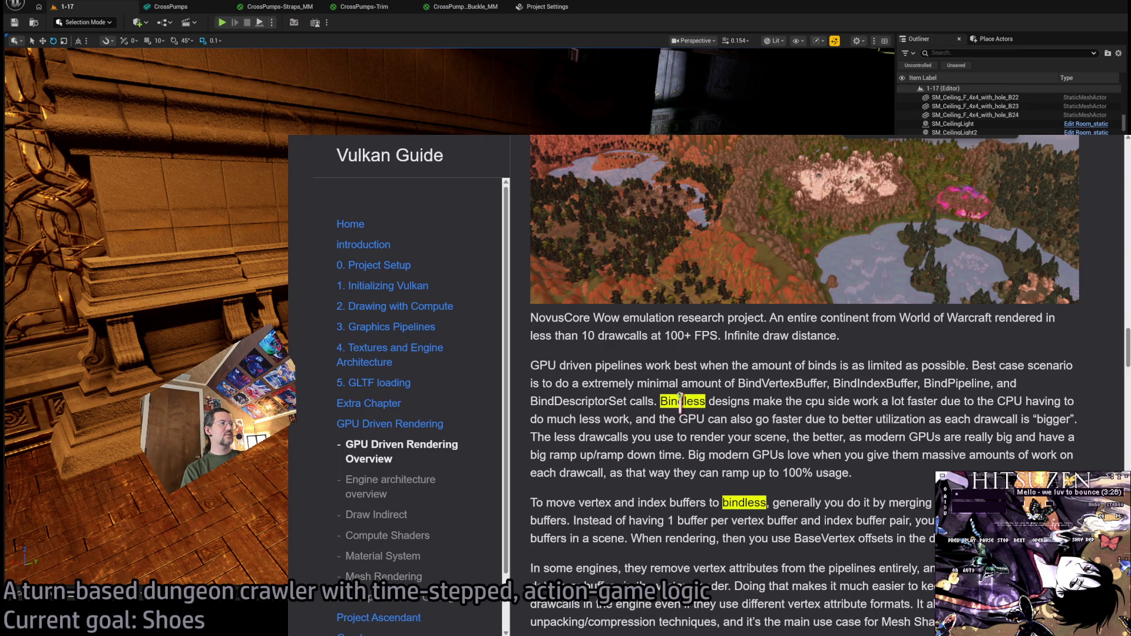
{"action": "mouse_move", "coordinate": [682, 400]}
{"action": "left_mouse_down"}
{"action": "mouse_move", "coordinate": [973, 401]}
{"action": "mouse_move", "coordinate": [623, 415]}
{"action": "left_mouse_up"}
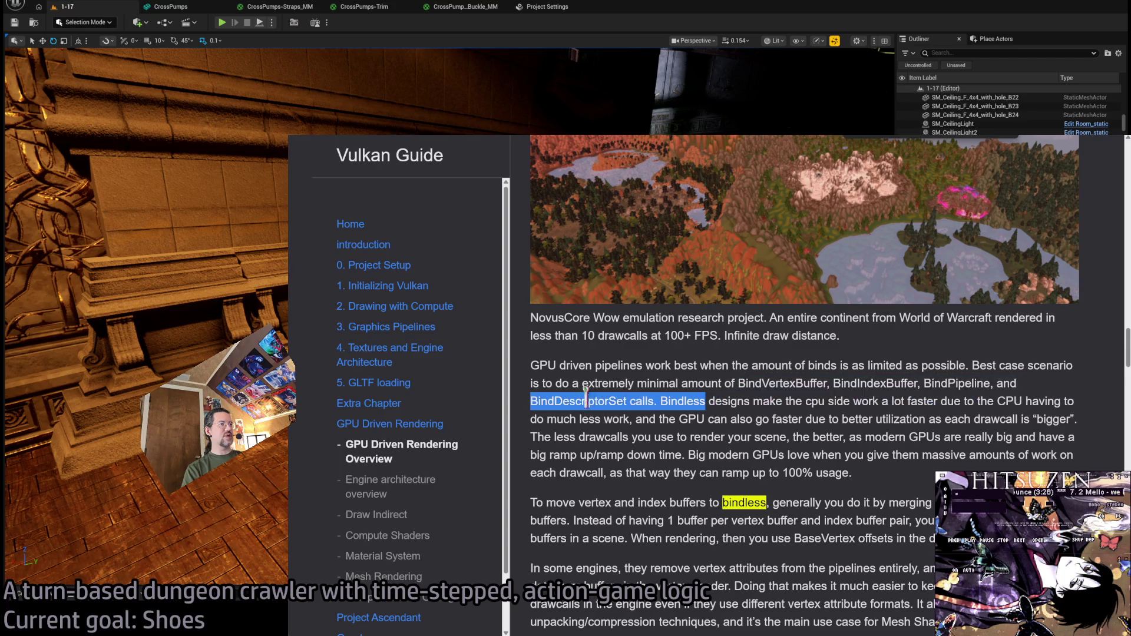
{"action": "left_click_drag", "start_coordinate": [623, 416], "coordinate": [952, 418]}
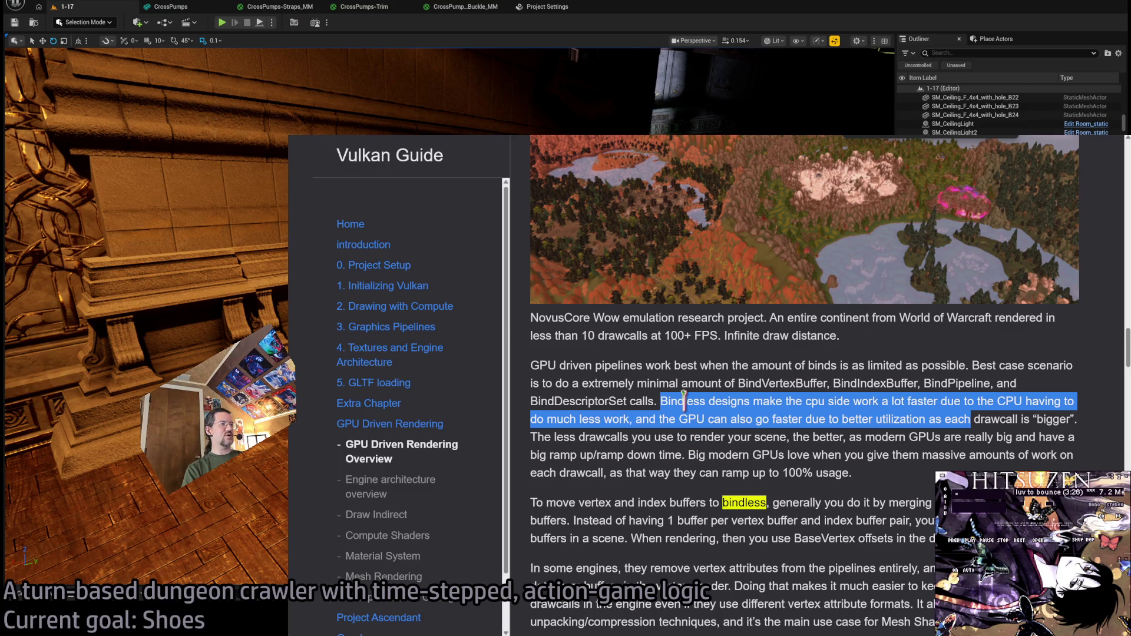
{"action": "left_click_drag", "start_coordinate": [555, 437], "coordinate": [766, 436]}
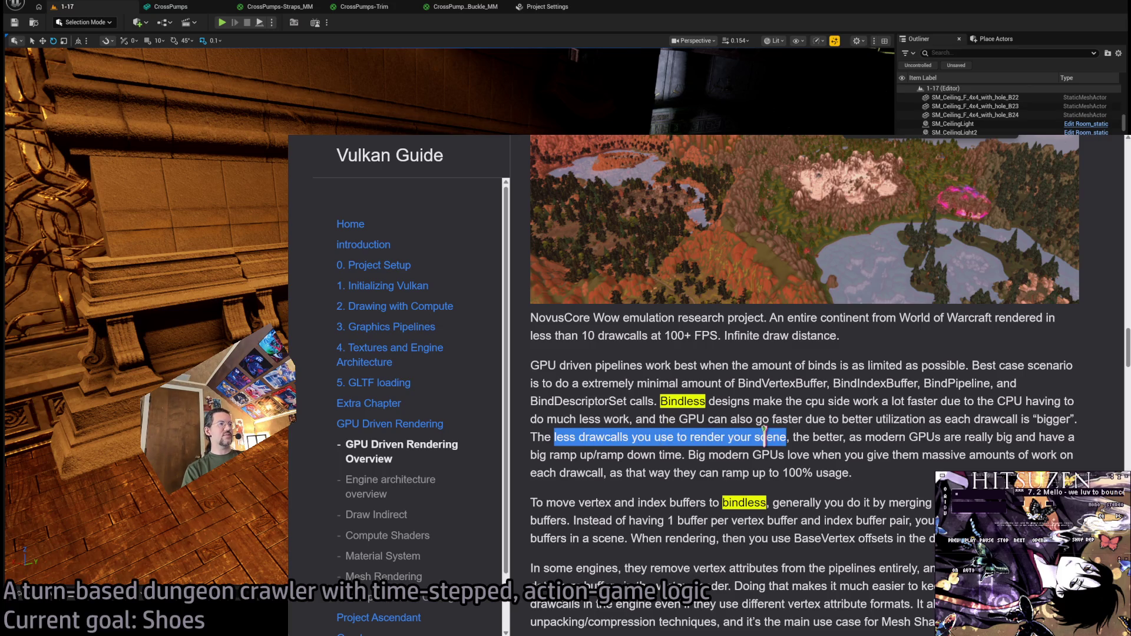
{"action": "mouse_move", "coordinate": [630, 437]}
{"action": "left_mouse_down"}
{"action": "mouse_move", "coordinate": [846, 436]}
{"action": "mouse_move", "coordinate": [976, 419]}
{"action": "mouse_move", "coordinate": [977, 431]}
{"action": "left_mouse_up"}
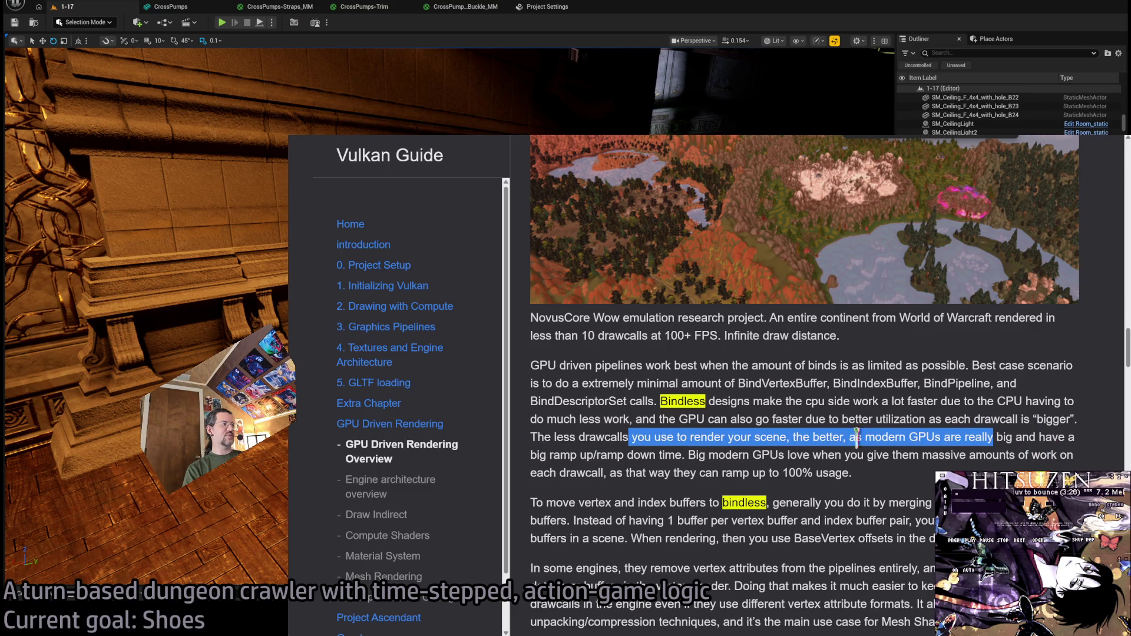
Read the passages on GPU ramp-up time and moving buffers to bindless, then return to the search results.
{"action": "left_click_drag", "start_coordinate": [549, 454], "coordinate": [996, 454]}
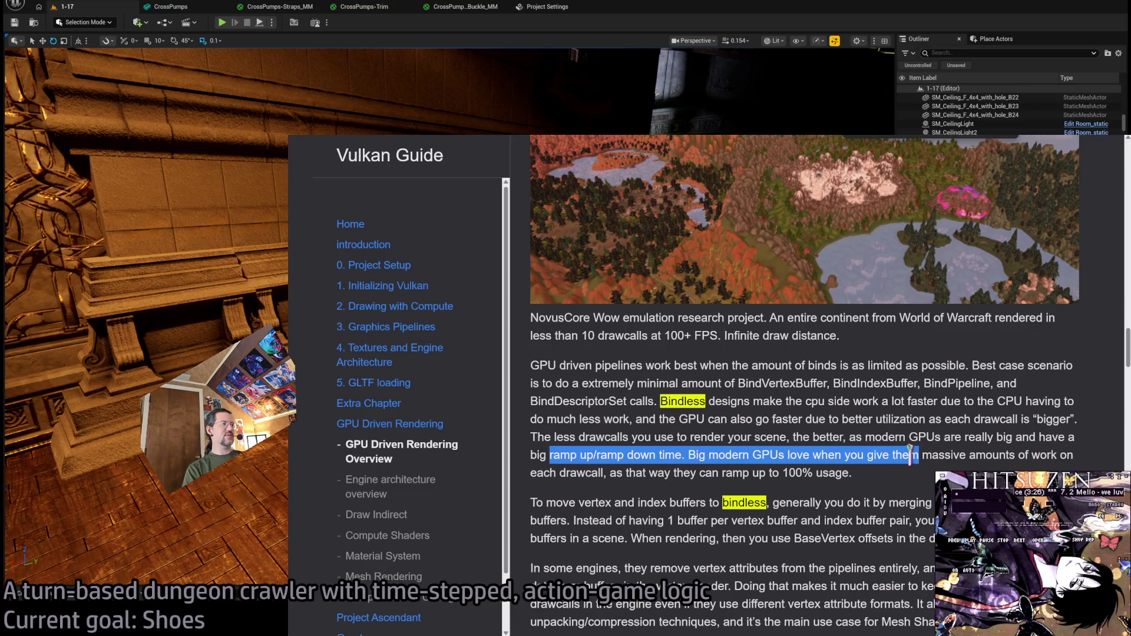
{"action": "mouse_move", "coordinate": [688, 454]}
{"action": "left_mouse_down"}
{"action": "mouse_move", "coordinate": [806, 437]}
{"action": "mouse_move", "coordinate": [895, 454]}
{"action": "mouse_move", "coordinate": [1051, 454]}
{"action": "mouse_move", "coordinate": [698, 454]}
{"action": "mouse_move", "coordinate": [640, 473]}
{"action": "mouse_move", "coordinate": [764, 472]}
{"action": "left_mouse_up"}
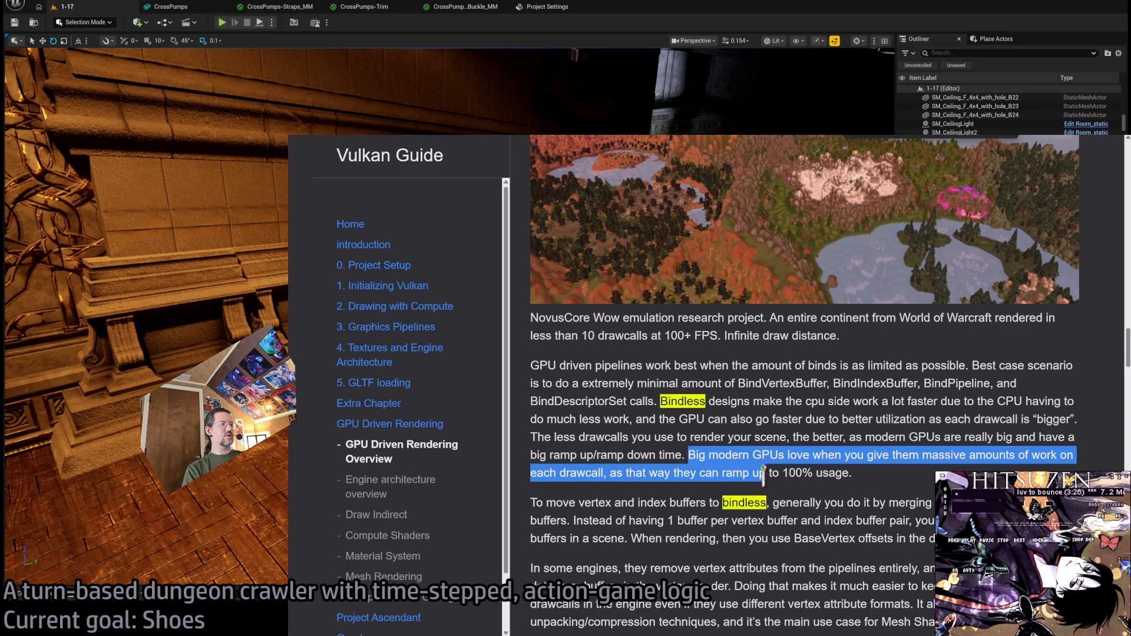
{"action": "left_click", "coordinate": [887, 485]}
{"action": "left_click_drag", "start_coordinate": [546, 501], "coordinate": [855, 539]}
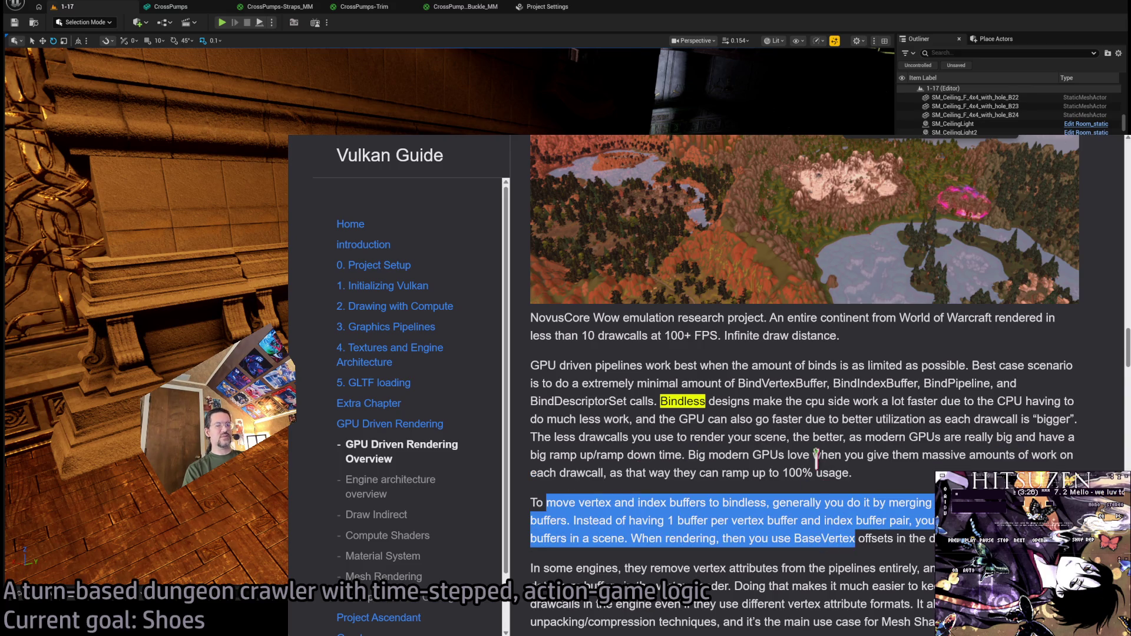
{"action": "key", "text": "alt+Left"}
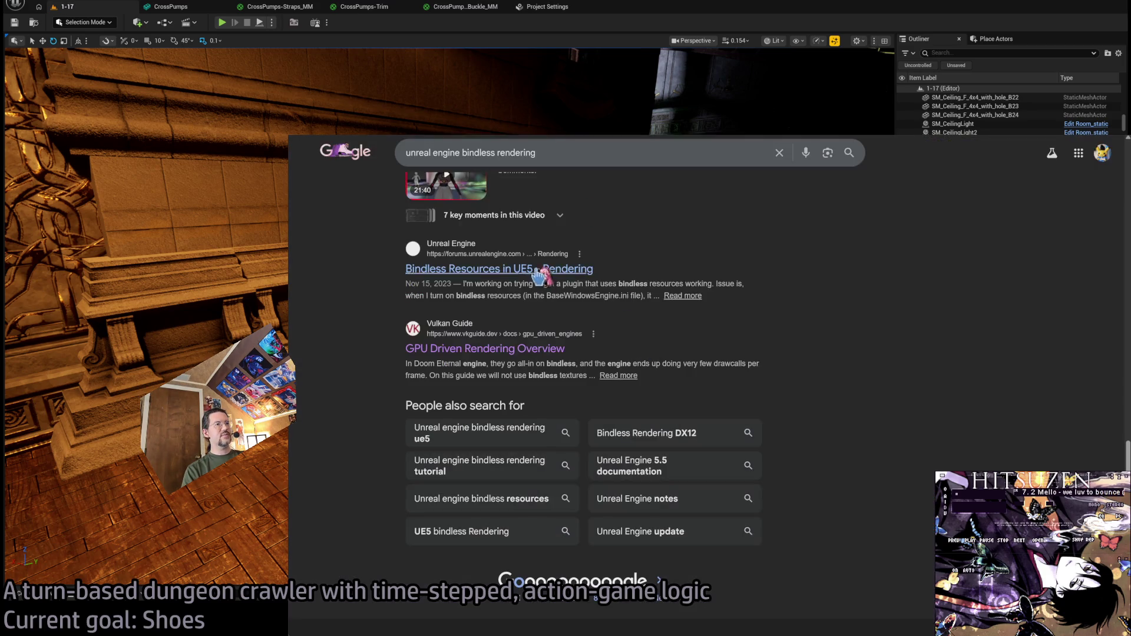
{"action": "scroll", "coordinate": [623, 344], "scroll_direction": "up", "scroll_amount": 5}
Glance at the Unreal editor, then load the next page of bindless rendering search results.
{"action": "left_click", "coordinate": [638, 3]}
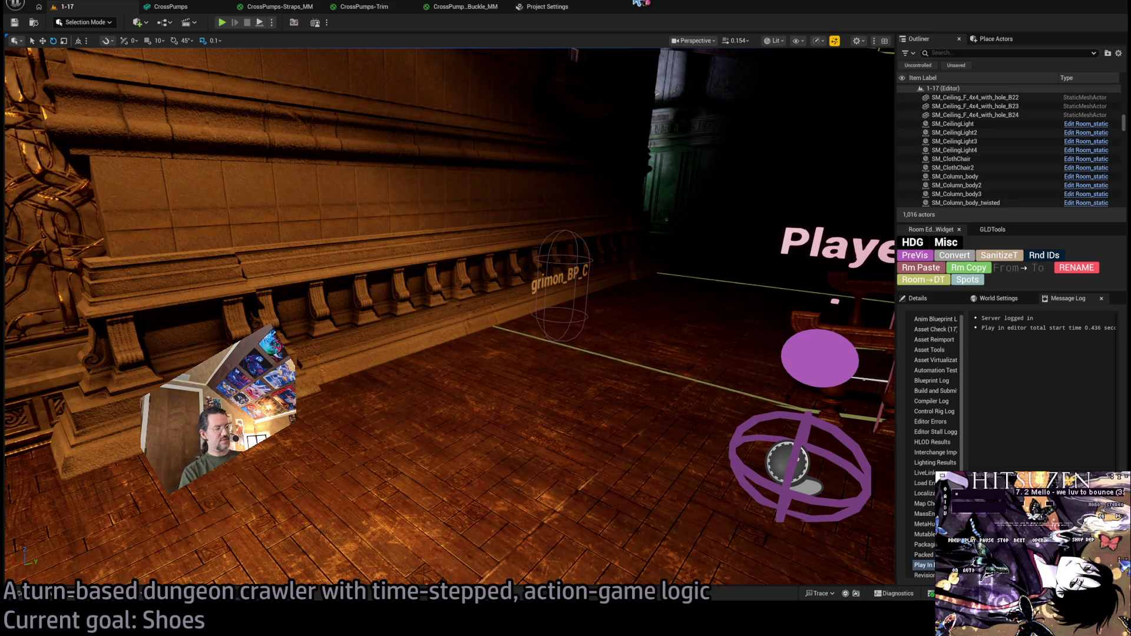
{"action": "key", "text": "alt+Tab"}
{"action": "scroll", "coordinate": [405, 305], "scroll_direction": "down", "scroll_amount": 3}
{"action": "scroll", "coordinate": [404, 305], "scroll_direction": "down", "scroll_amount": 5}
{"action": "scroll", "coordinate": [404, 305], "scroll_direction": "down", "scroll_amount": 3}
{"action": "scroll", "coordinate": [606, 460], "scroll_direction": "down", "scroll_amount": 2}
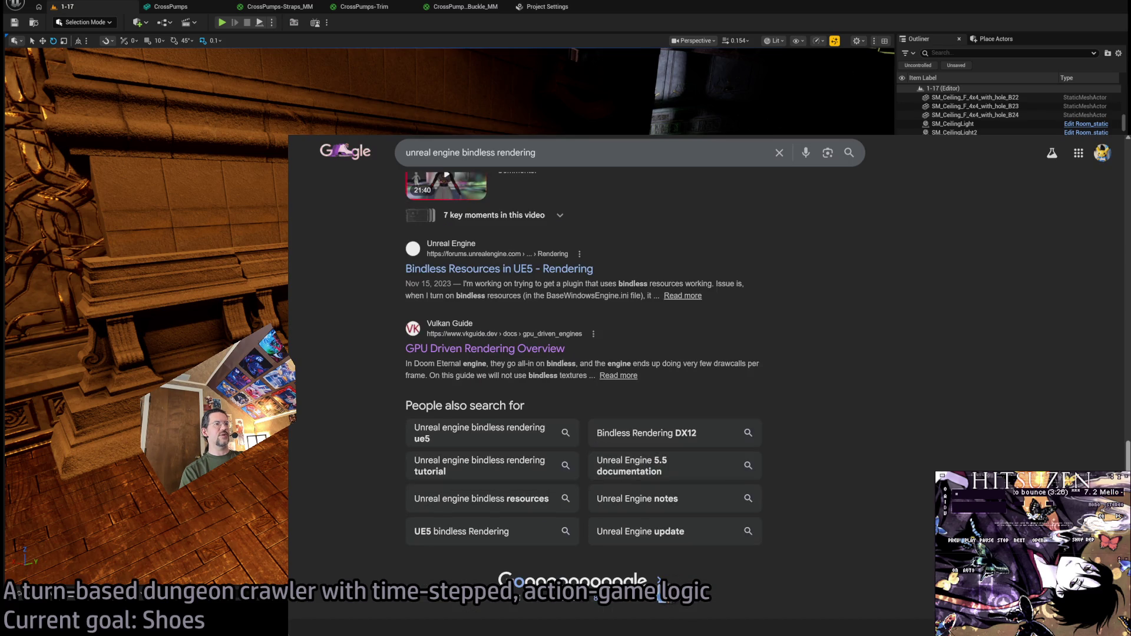
{"action": "left_click", "coordinate": [659, 595]}
{"action": "scroll", "coordinate": [357, 319], "scroll_direction": "down", "scroll_amount": 1}
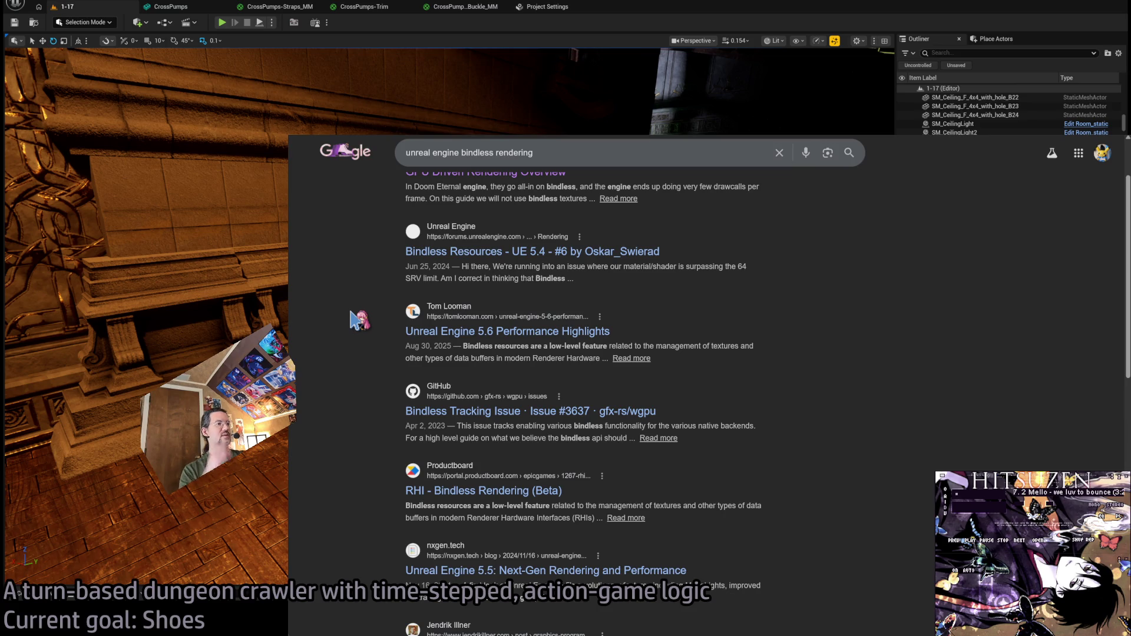
Open the RHI - Bindless Rendering (Beta) roadmap entry and read through both of its paragraphs.
{"action": "left_click", "coordinate": [456, 500]}
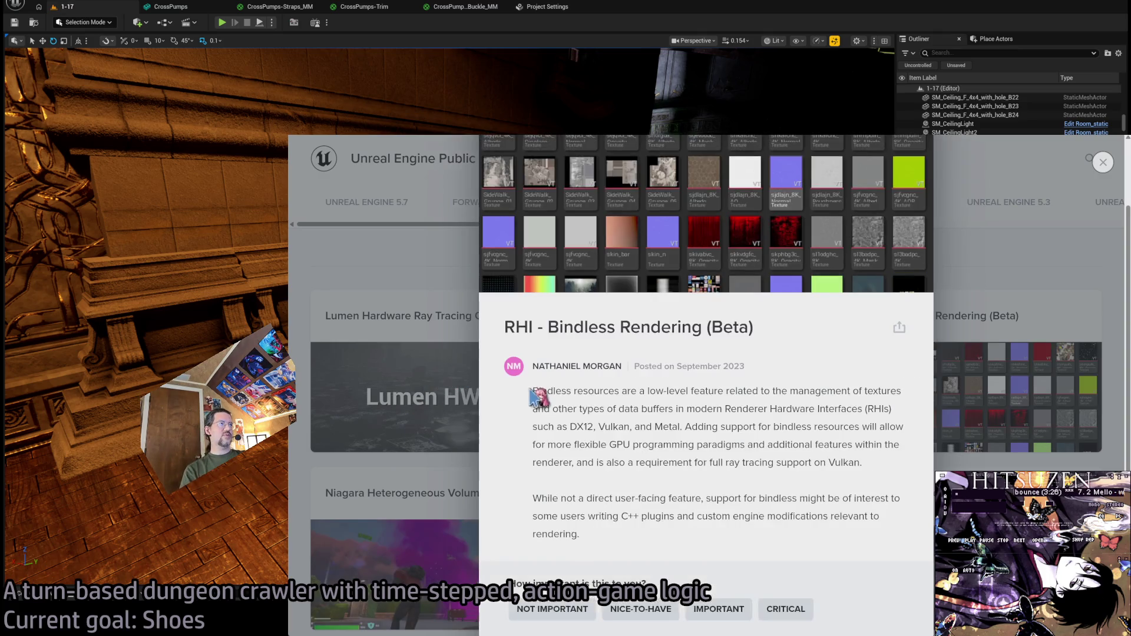
{"action": "scroll", "coordinate": [536, 398], "scroll_direction": "down", "scroll_amount": 1}
{"action": "left_click_drag", "start_coordinate": [640, 489], "coordinate": [540, 281]}
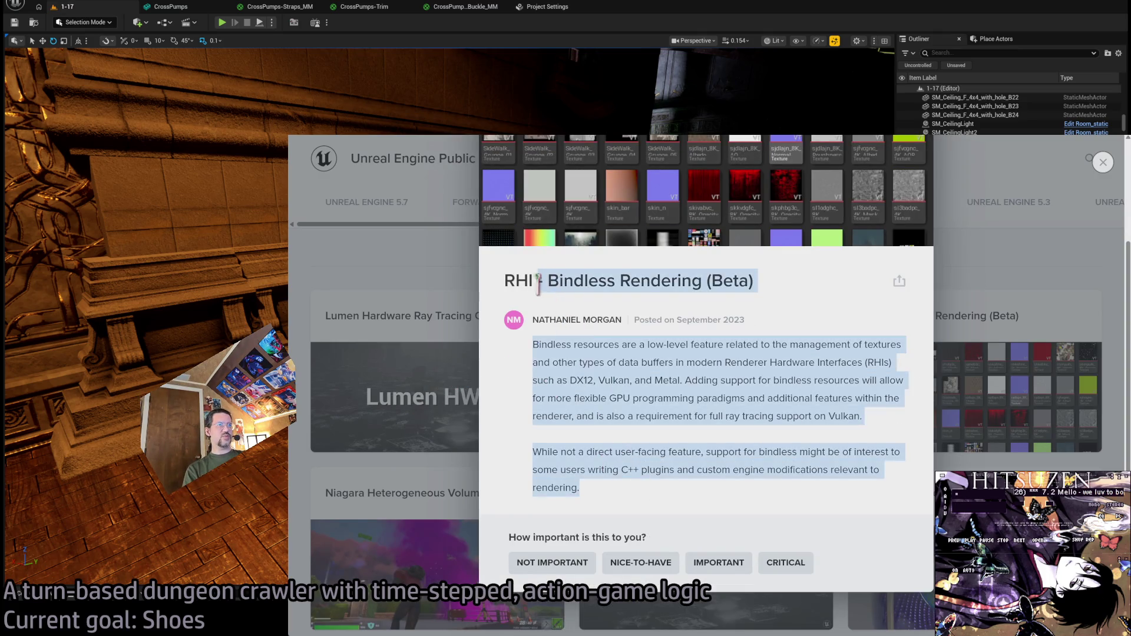
{"action": "left_click", "coordinate": [643, 434]}
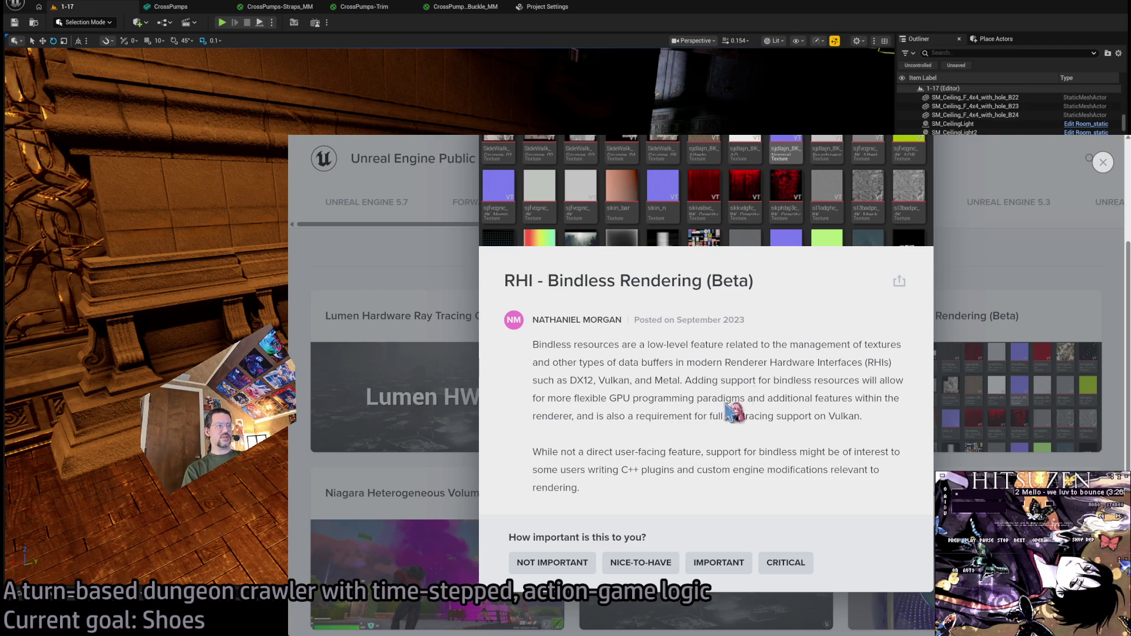
{"action": "triple_click", "coordinate": [854, 393]}
{"action": "left_click_drag", "start_coordinate": [853, 394], "coordinate": [851, 480]}
{"action": "triple_click", "coordinate": [893, 431]}
{"action": "left_click_drag", "start_coordinate": [884, 435], "coordinate": [884, 480]}
{"action": "left_click", "coordinate": [866, 434]}
{"action": "triple_click", "coordinate": [813, 396]}
{"action": "left_click_drag", "start_coordinate": [813, 396], "coordinate": [821, 462]}
{"action": "left_click", "coordinate": [817, 437]}
{"action": "triple_click", "coordinate": [883, 432]}
{"action": "left_click", "coordinate": [827, 493]}
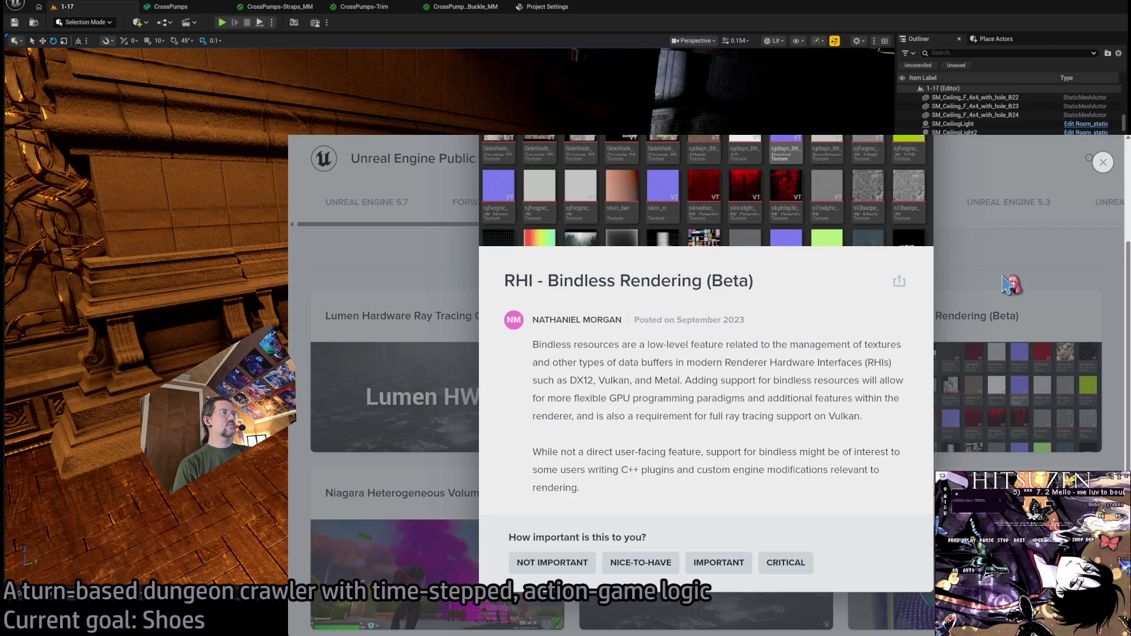
Close the Bindless Rendering (Beta) entry, reopen and close it again, then switch back to the Unreal editor.
{"action": "left_click", "coordinate": [1025, 256]}
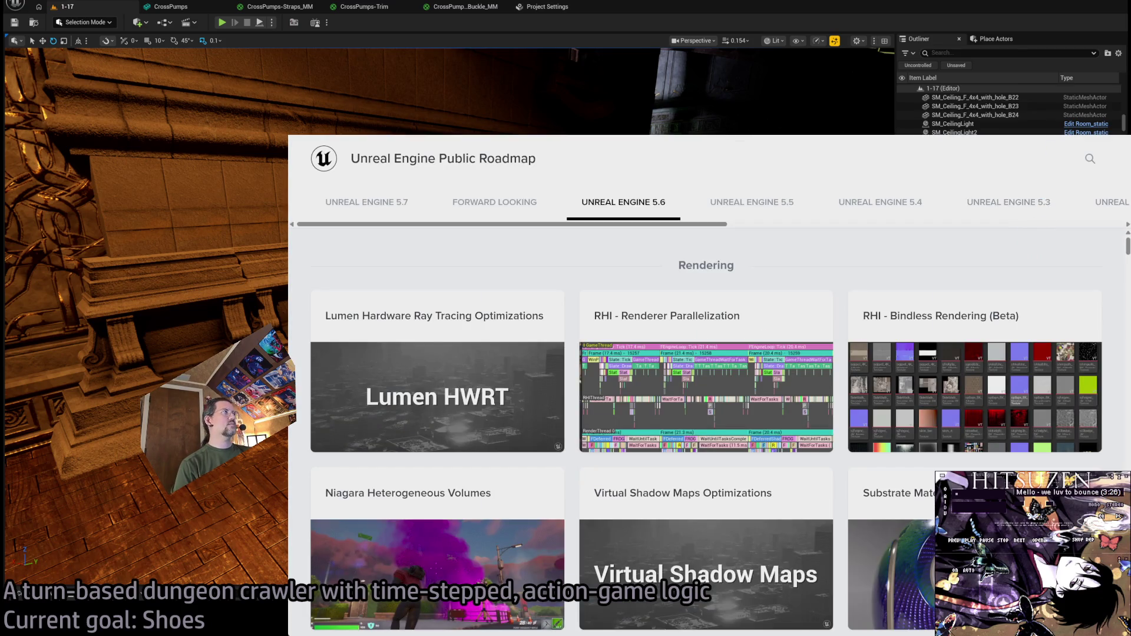
{"action": "left_click", "coordinate": [905, 372]}
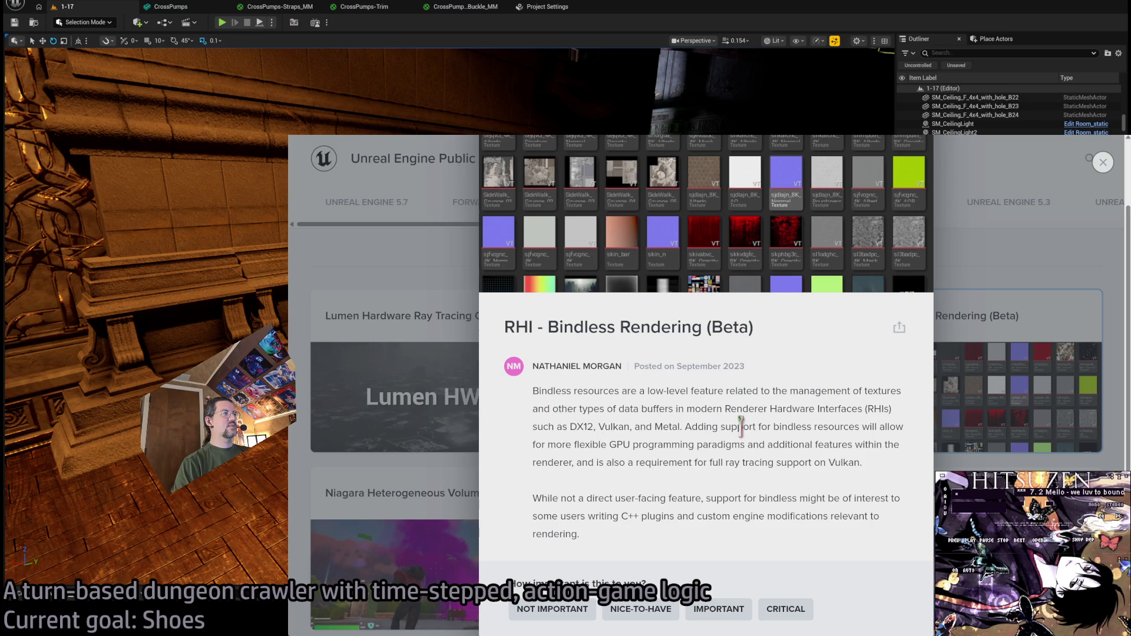
{"action": "left_click", "coordinate": [987, 283]}
{"action": "key", "text": "alt+Tab"}
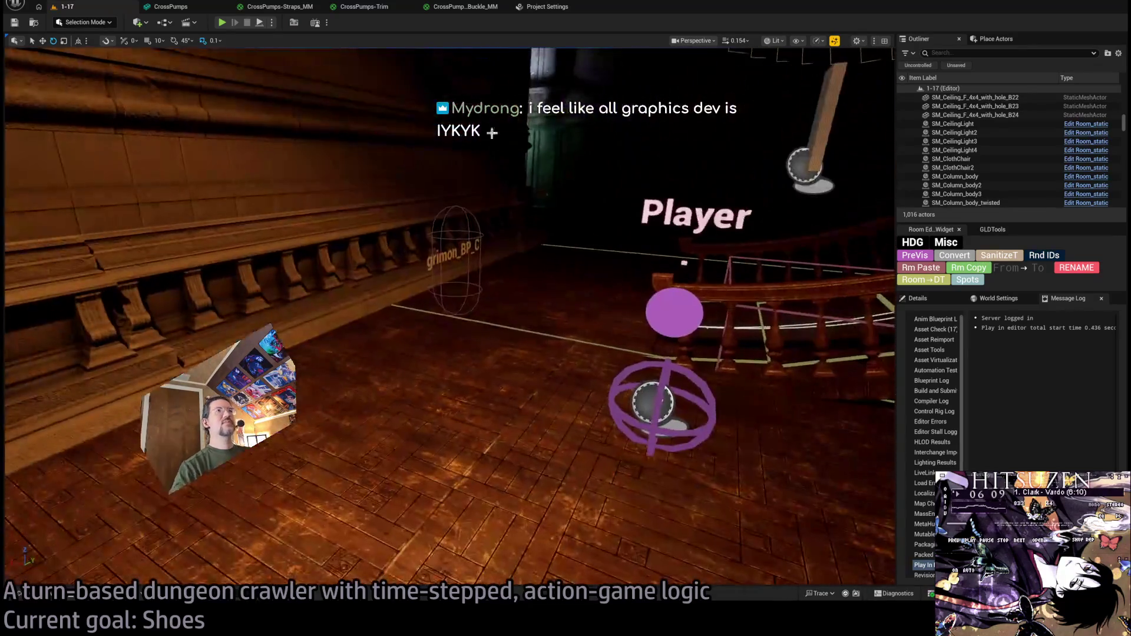
Inspect the CrossPumps shoe mesh and its six material slots in Unreal, then switch to Blender.
{"action": "left_click", "coordinate": [170, 6]}
{"action": "mouse_move", "coordinate": [331, 121]}
{"action": "left_mouse_down"}
{"action": "mouse_move", "coordinate": [425, 141]}
{"action": "mouse_move", "coordinate": [554, 232]}
{"action": "left_mouse_up"}
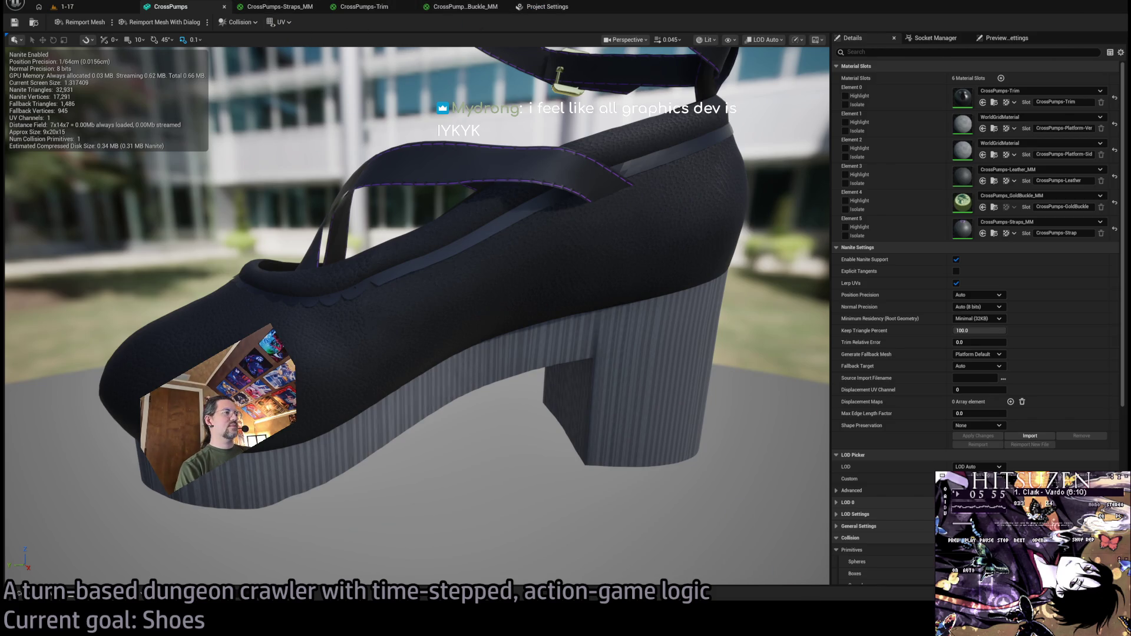
{"action": "key", "text": "alt+Tab"}
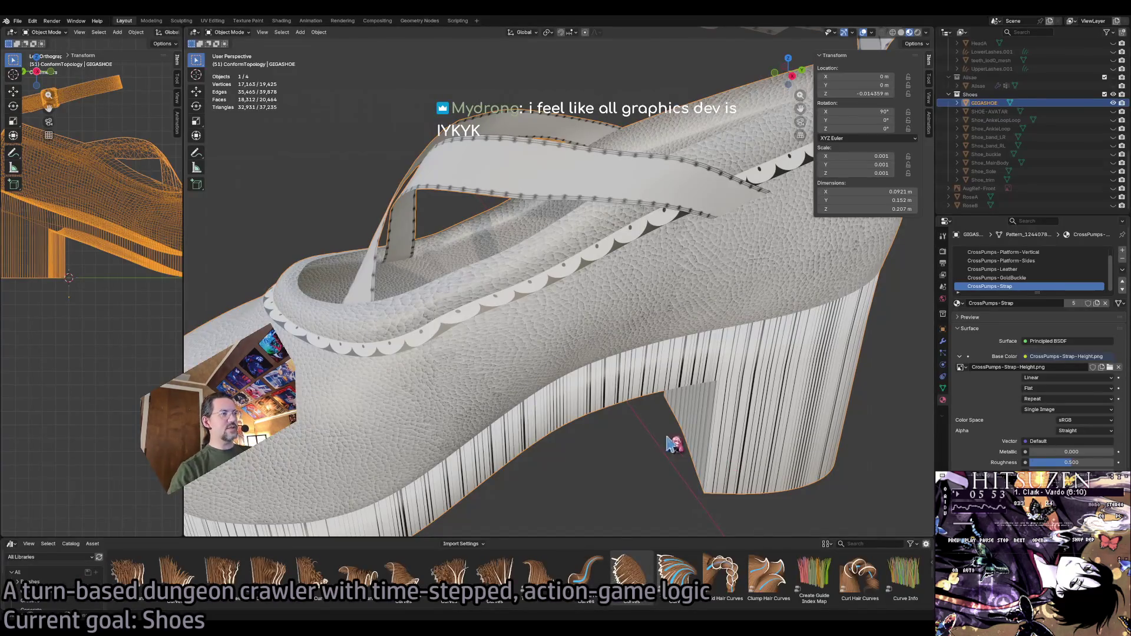
Select the shoe model and enter Edit Mode on its mesh.
{"action": "left_click", "coordinate": [753, 394]}
{"action": "left_click_drag", "start_coordinate": [745, 397], "coordinate": [741, 275]}
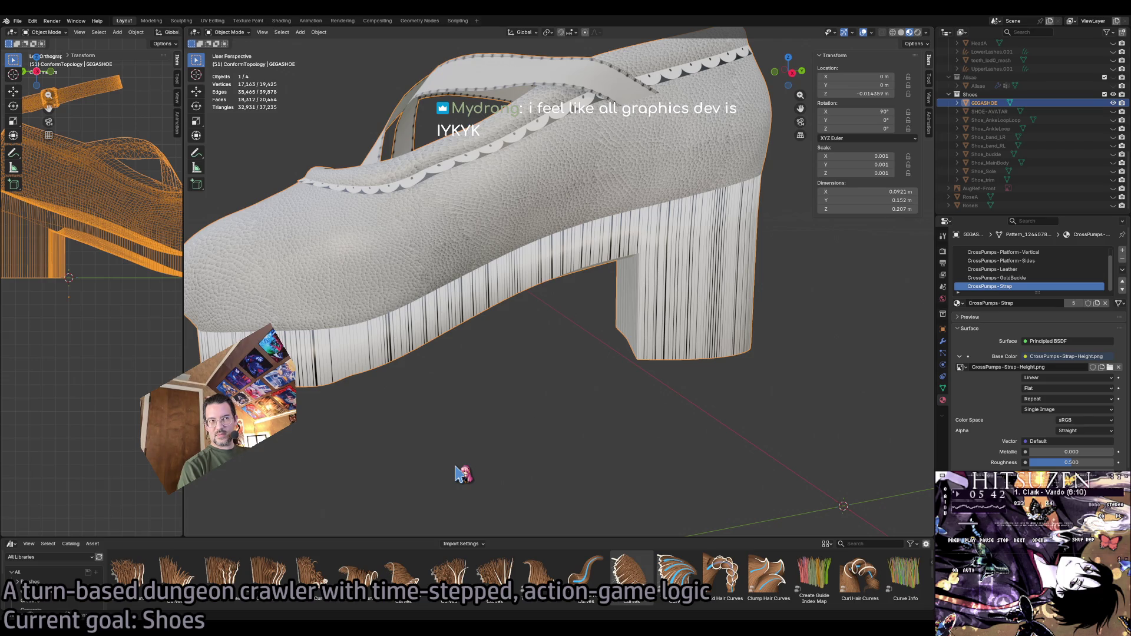
{"action": "key", "text": "Tab"}
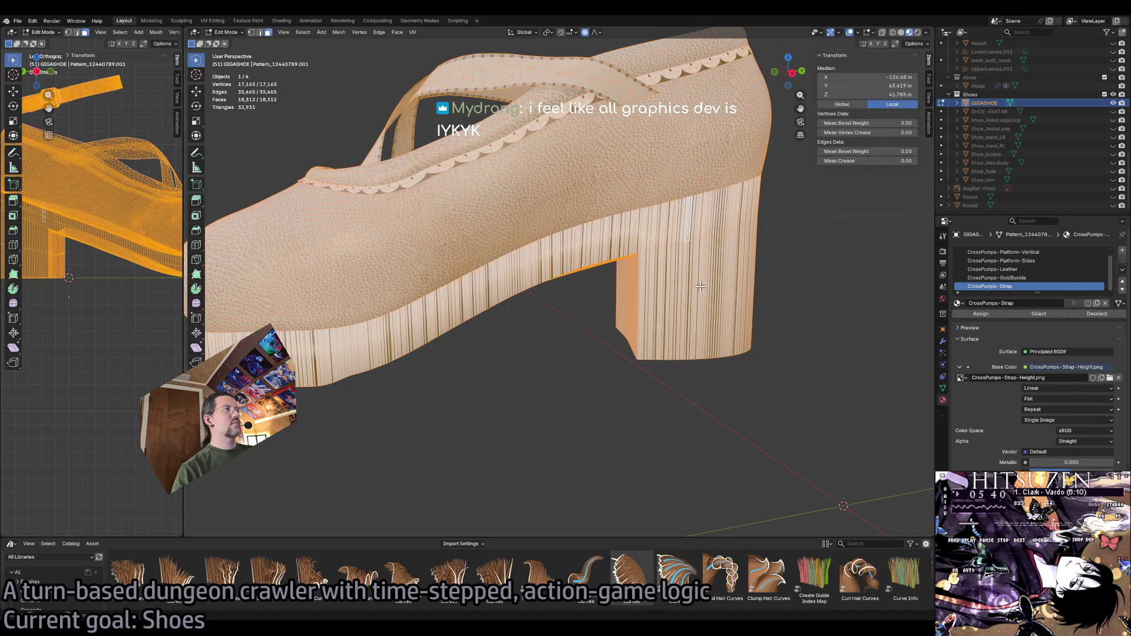
{"action": "scroll", "coordinate": [717, 302], "scroll_direction": "up", "scroll_amount": 5}
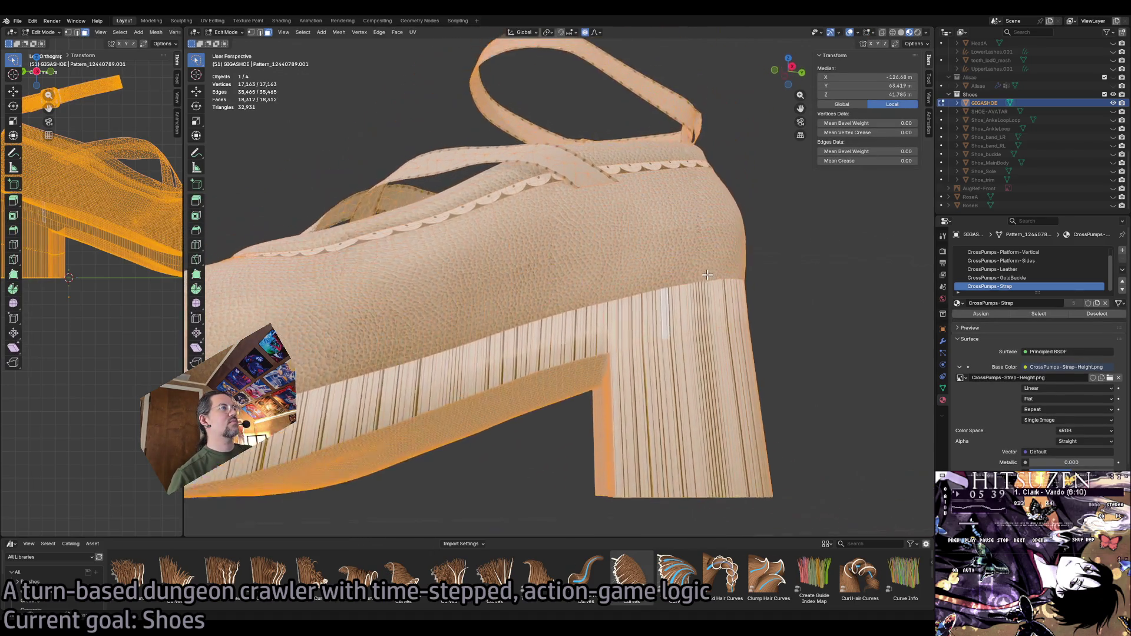
{"action": "scroll", "coordinate": [702, 280], "scroll_direction": "up", "scroll_amount": 1}
{"action": "scroll", "coordinate": [703, 279], "scroll_direction": "up", "scroll_amount": 2}
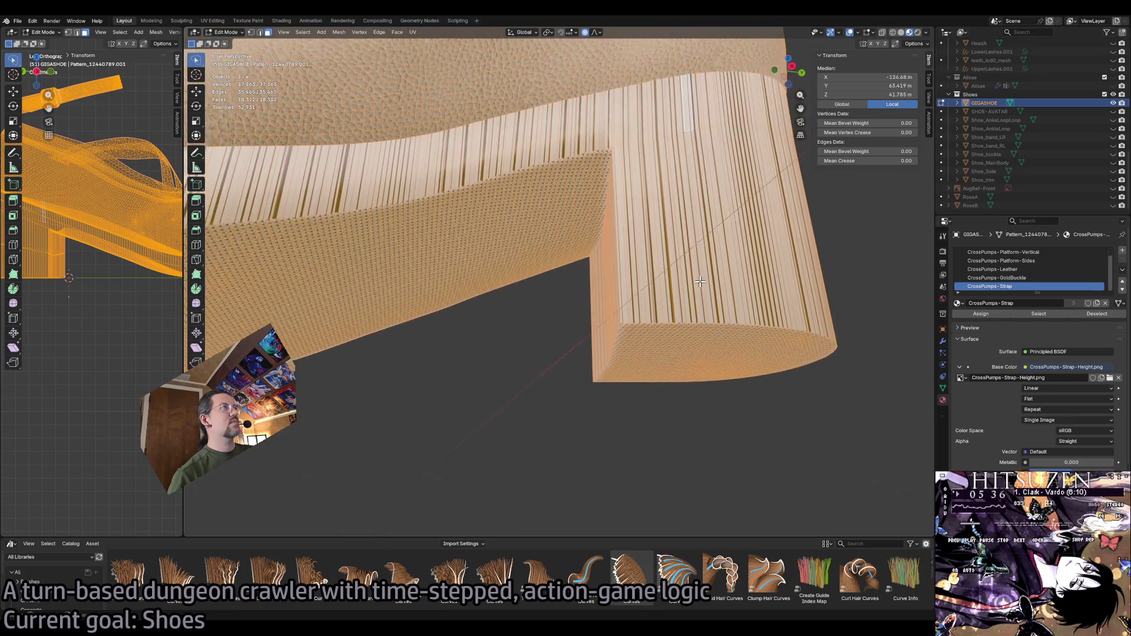
{"action": "scroll", "coordinate": [458, 209], "scroll_direction": "down", "scroll_amount": 2}
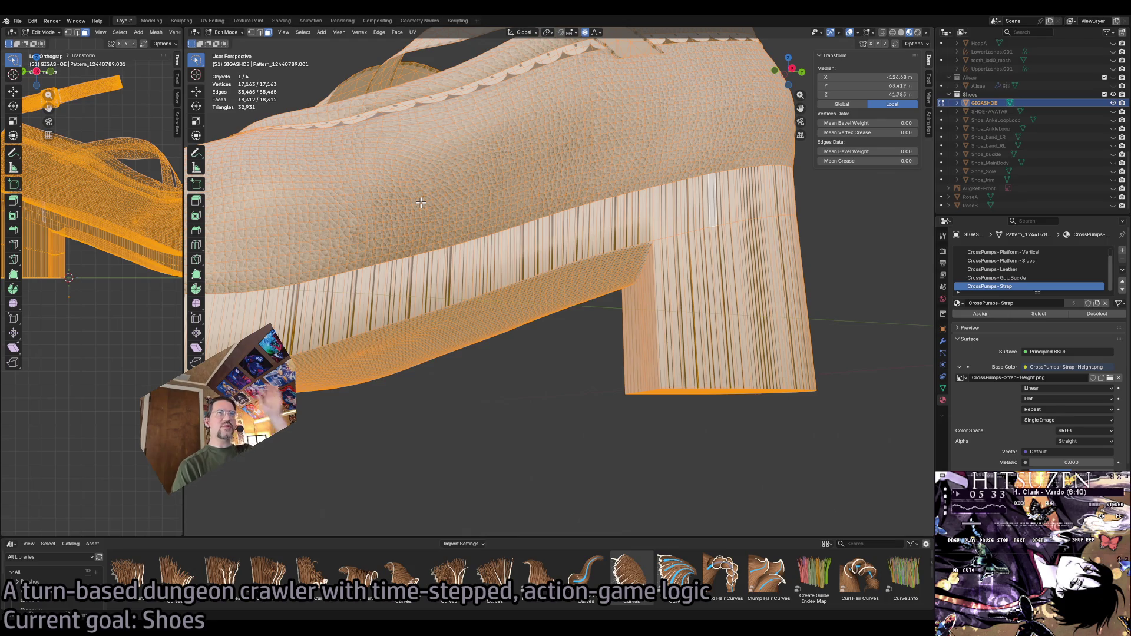
Pick platform side faces to identify the CrossPumps-Platform-Sides material, undoing a stray strip selection.
{"action": "left_click", "coordinate": [689, 221]}
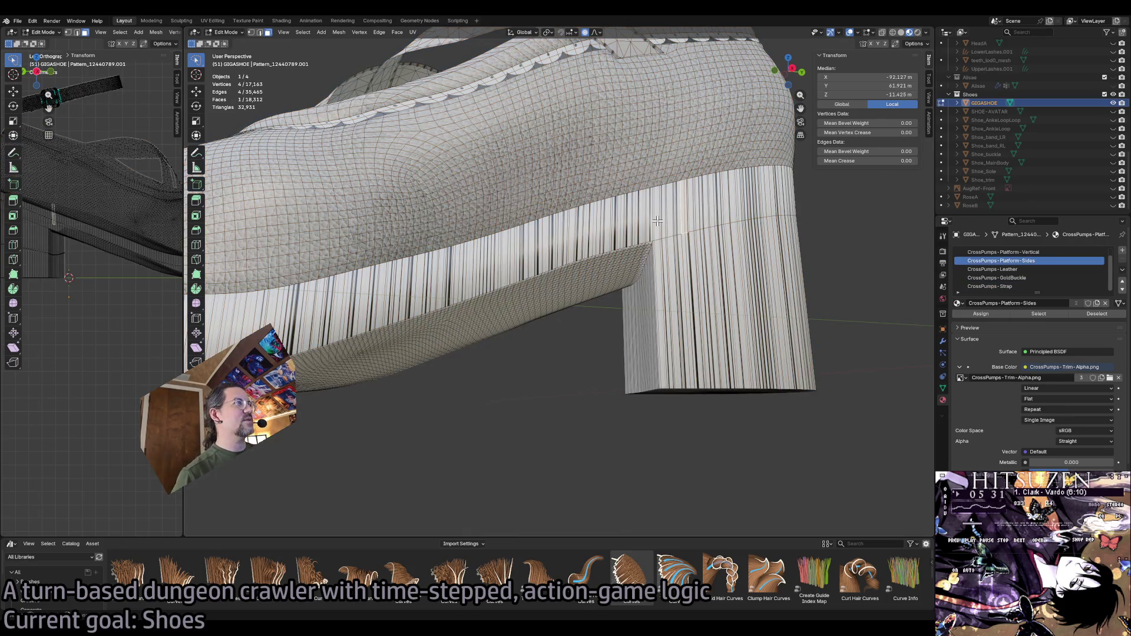
{"action": "left_click", "coordinate": [725, 346]}
{"action": "left_click", "coordinate": [658, 263], "text": "ctrl"}
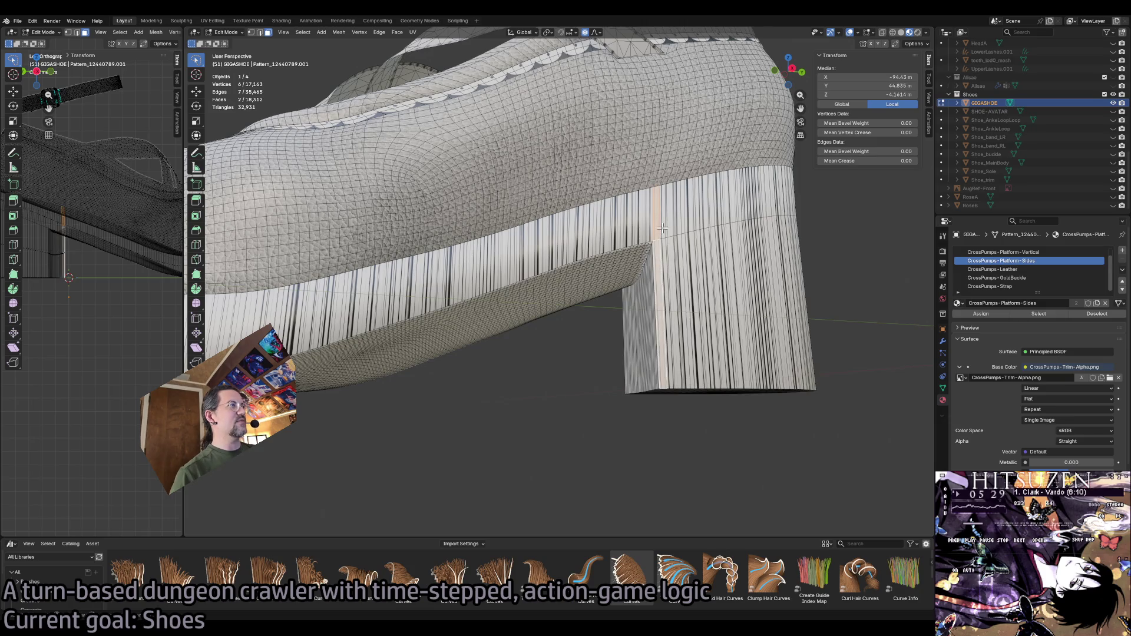
{"action": "key", "text": "ctrl+z"}
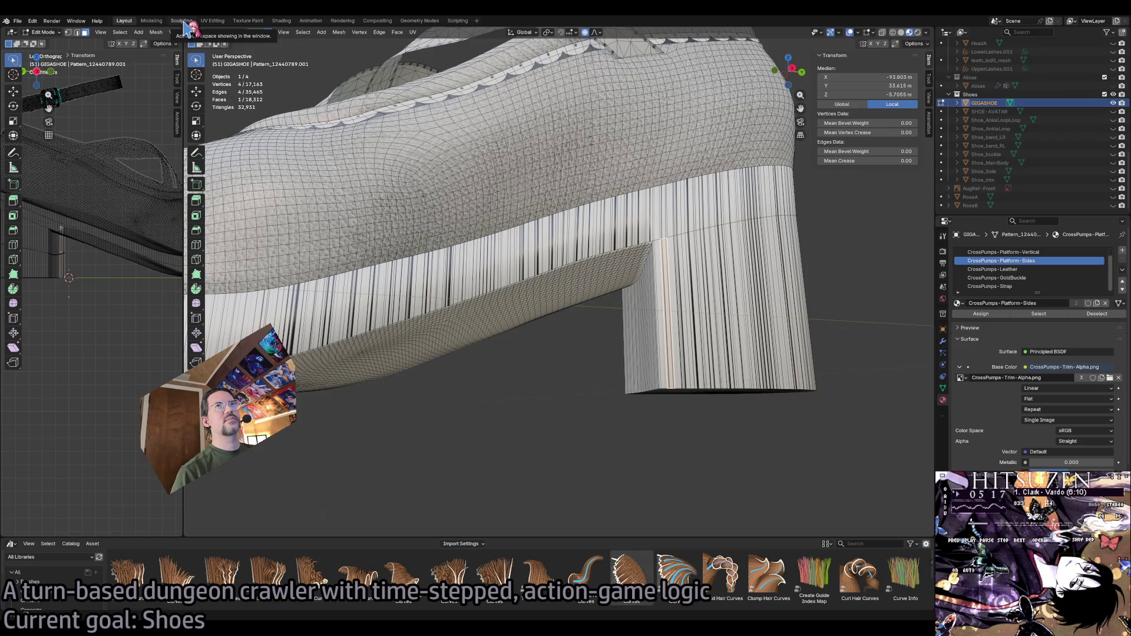
{"action": "left_click", "coordinate": [221, 33]}
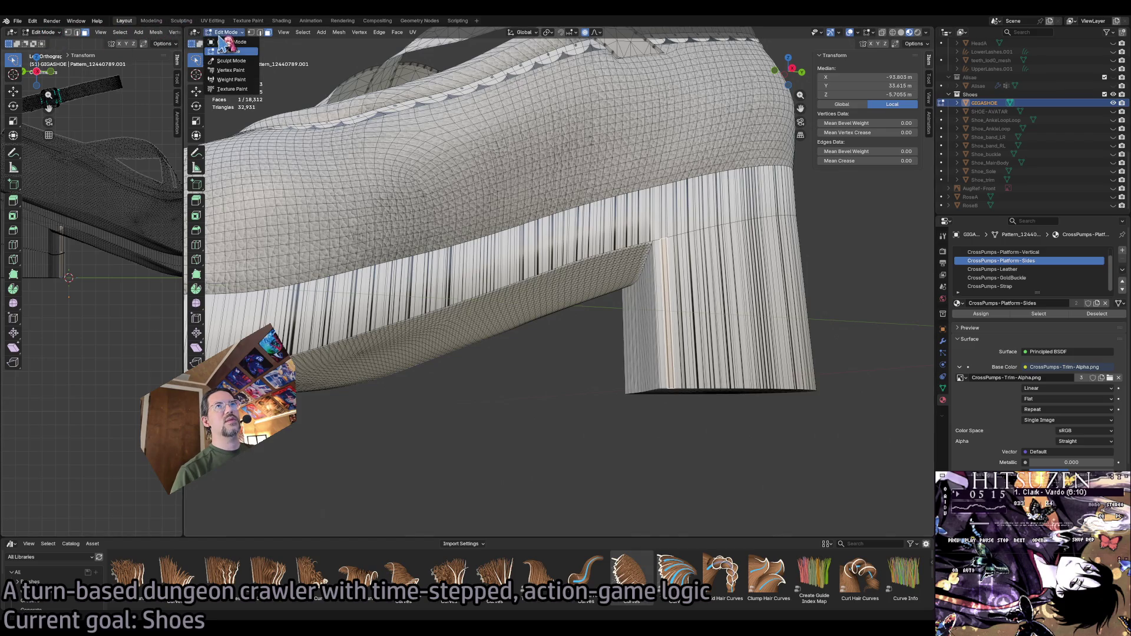
Enter Vertex Paint with the vertex selection mask on, the Smear tool and Solid shading.
{"action": "left_click", "coordinate": [241, 78]}
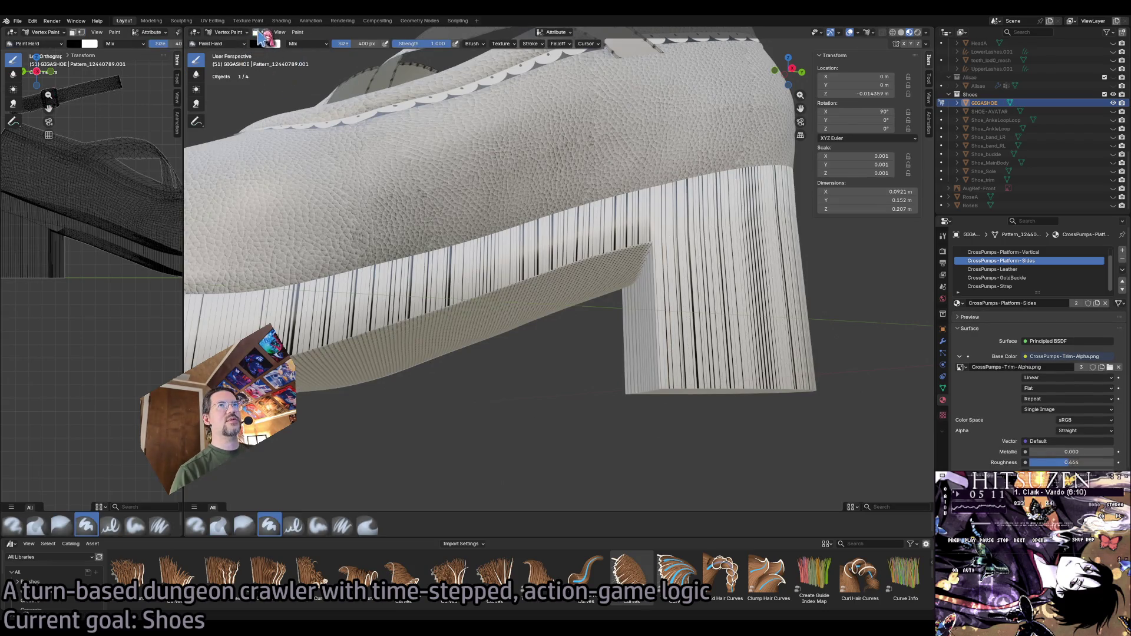
{"action": "left_click", "coordinate": [259, 36]}
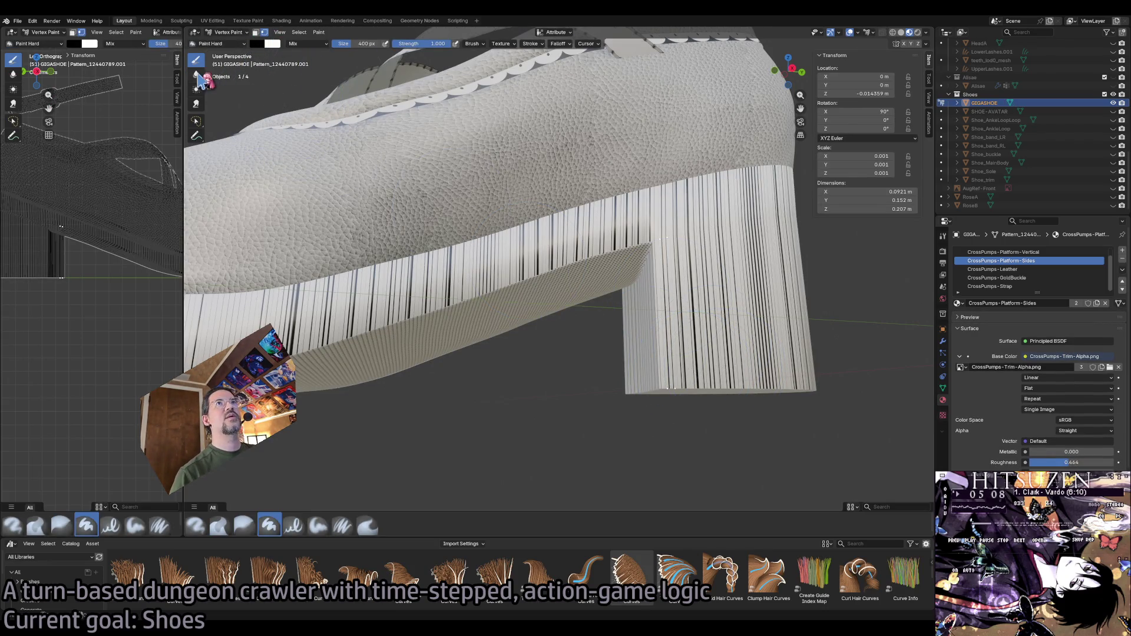
{"action": "left_click", "coordinate": [196, 105]}
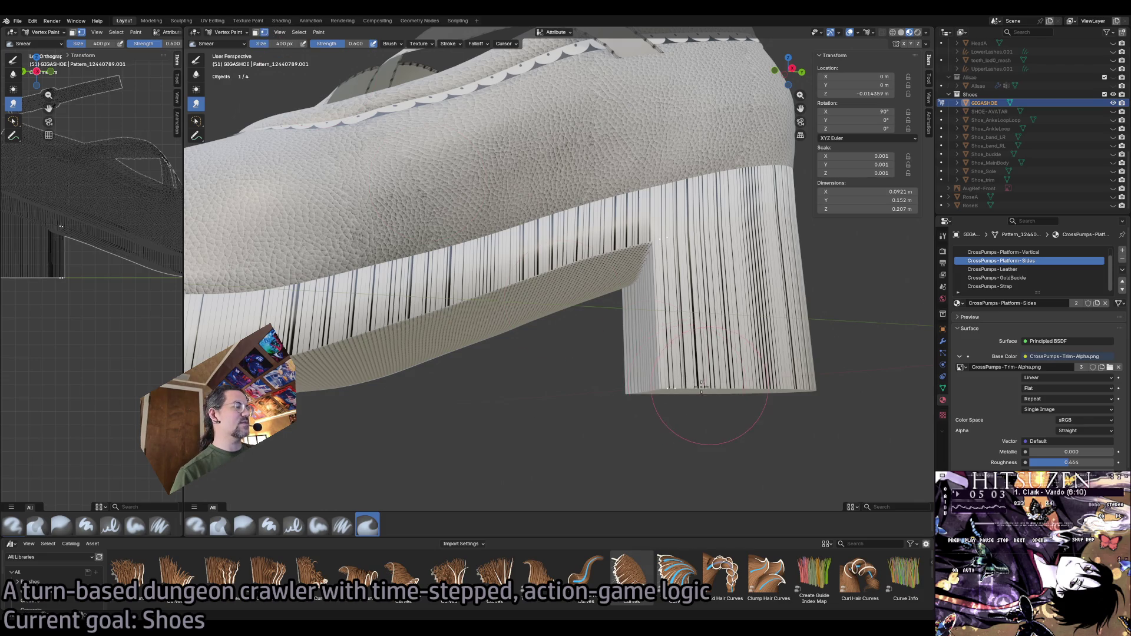
{"action": "left_click", "coordinate": [901, 32]}
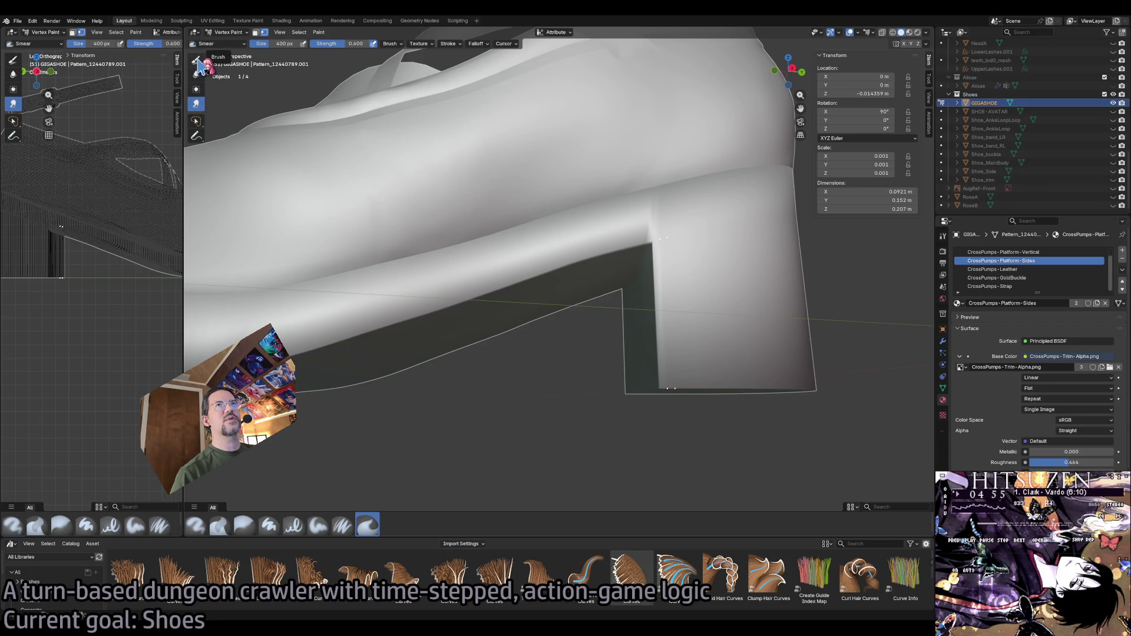
Lasso-select the small cluster of vertices at the heel's inner corner.
{"action": "left_click", "coordinate": [198, 130]}
{"action": "left_click_drag", "start_coordinate": [199, 130], "coordinate": [246, 131]}
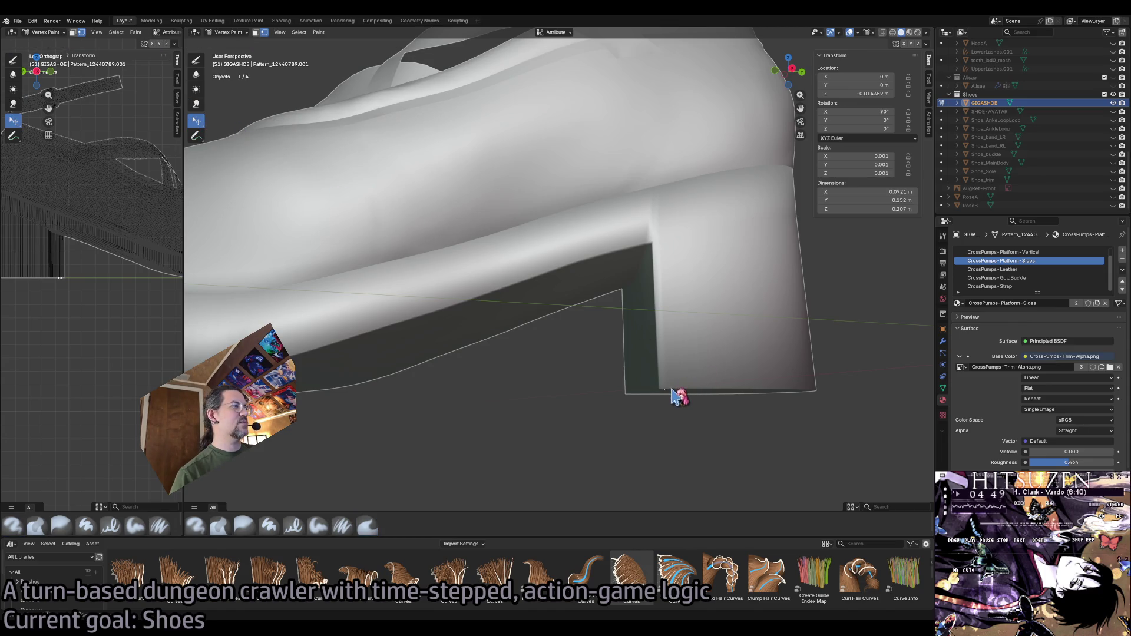
{"action": "scroll", "coordinate": [778, 412], "scroll_direction": "up", "scroll_amount": 5}
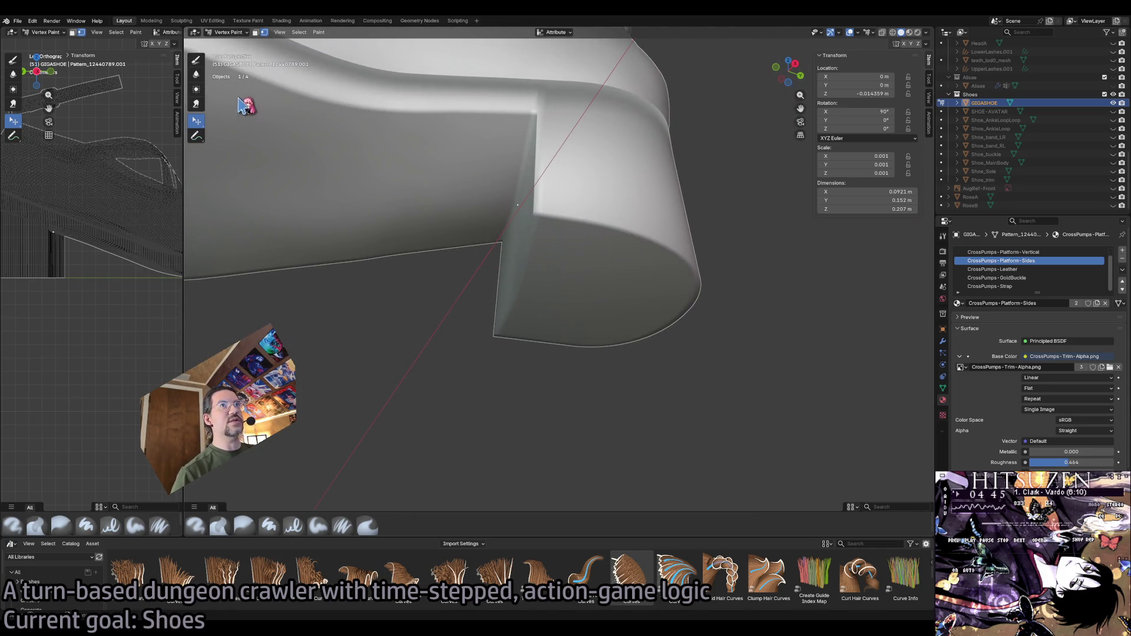
{"action": "left_click_drag", "start_coordinate": [196, 126], "coordinate": [242, 177]}
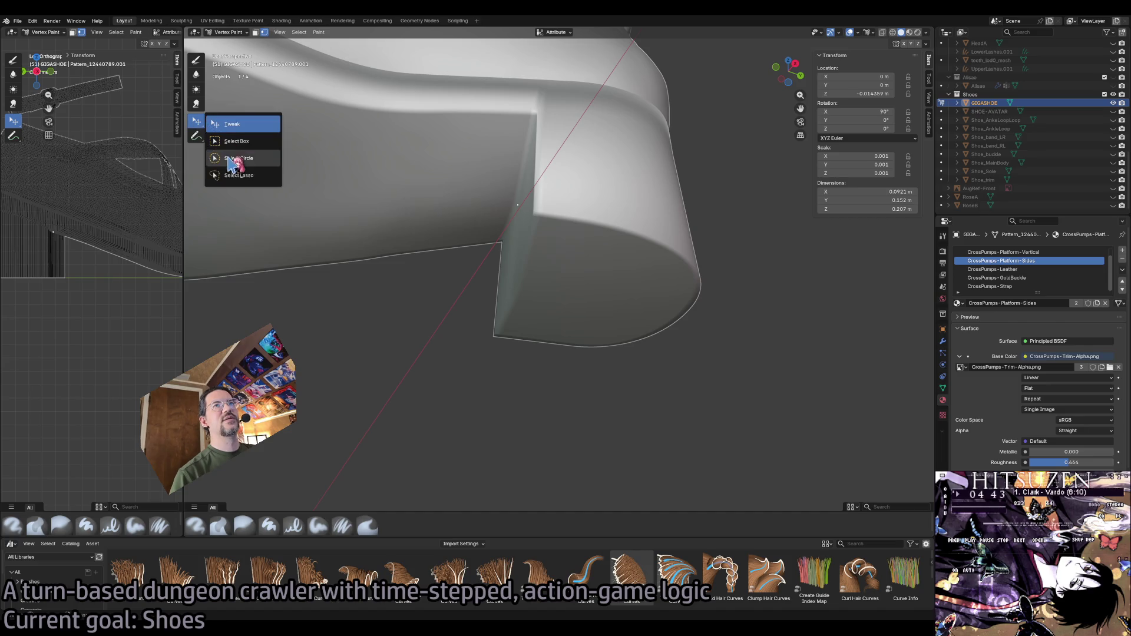
{"action": "left_click_drag", "start_coordinate": [544, 241], "coordinate": [541, 232]}
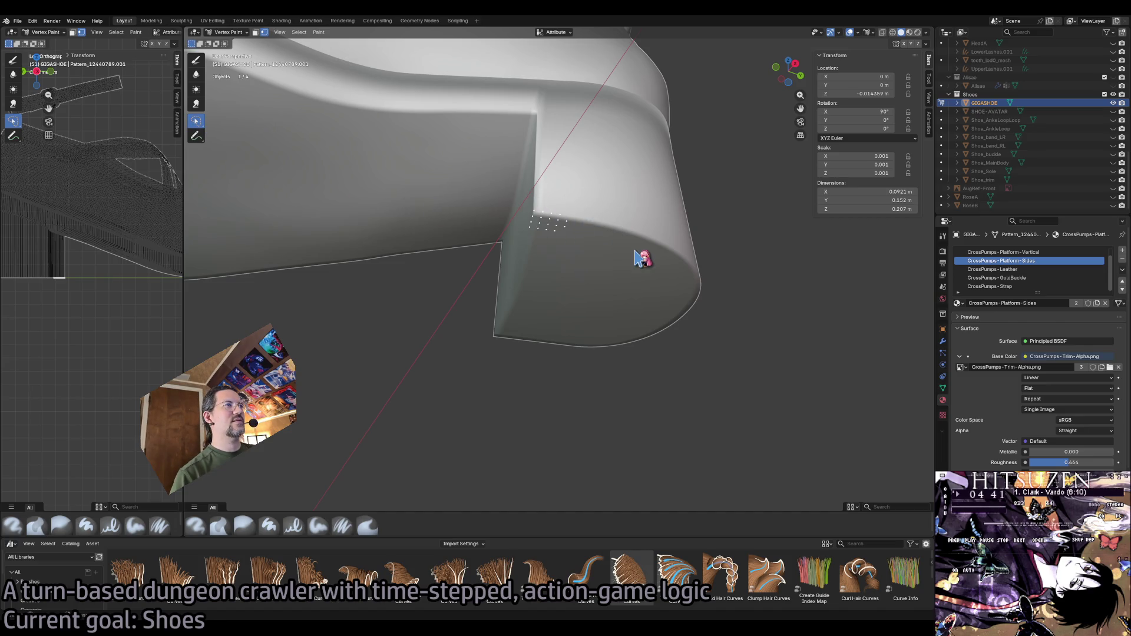
{"action": "left_click", "coordinate": [227, 32]}
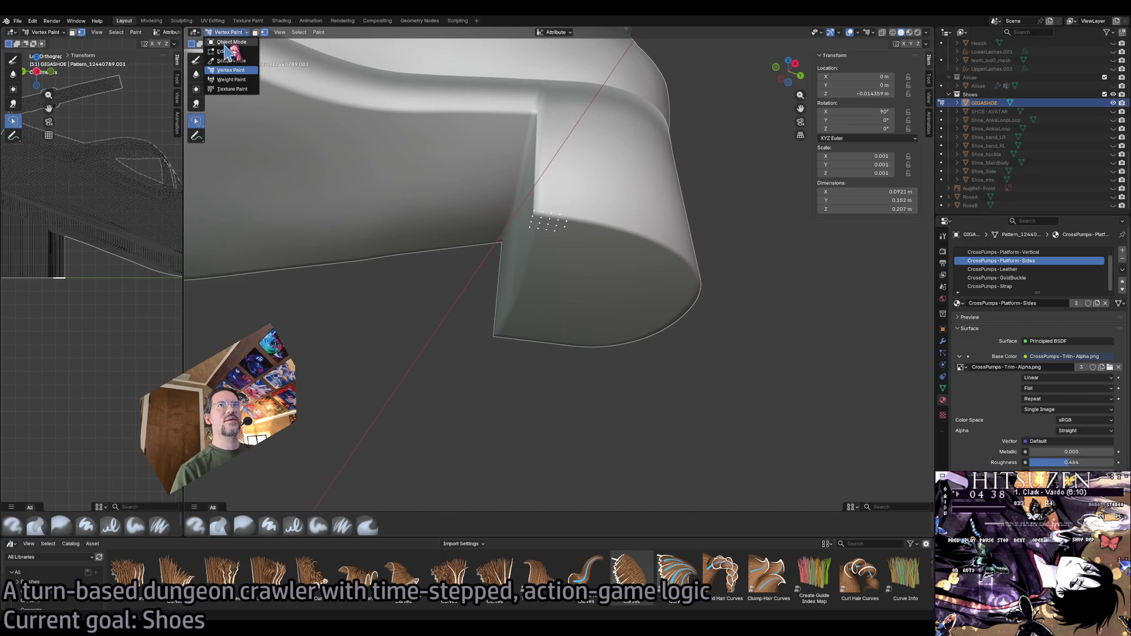
In Edit Mode, shortest-path select the faces across the heel front, side and corner.
{"action": "left_click", "coordinate": [232, 51]}
{"action": "left_click", "coordinate": [541, 212], "text": "alt"}
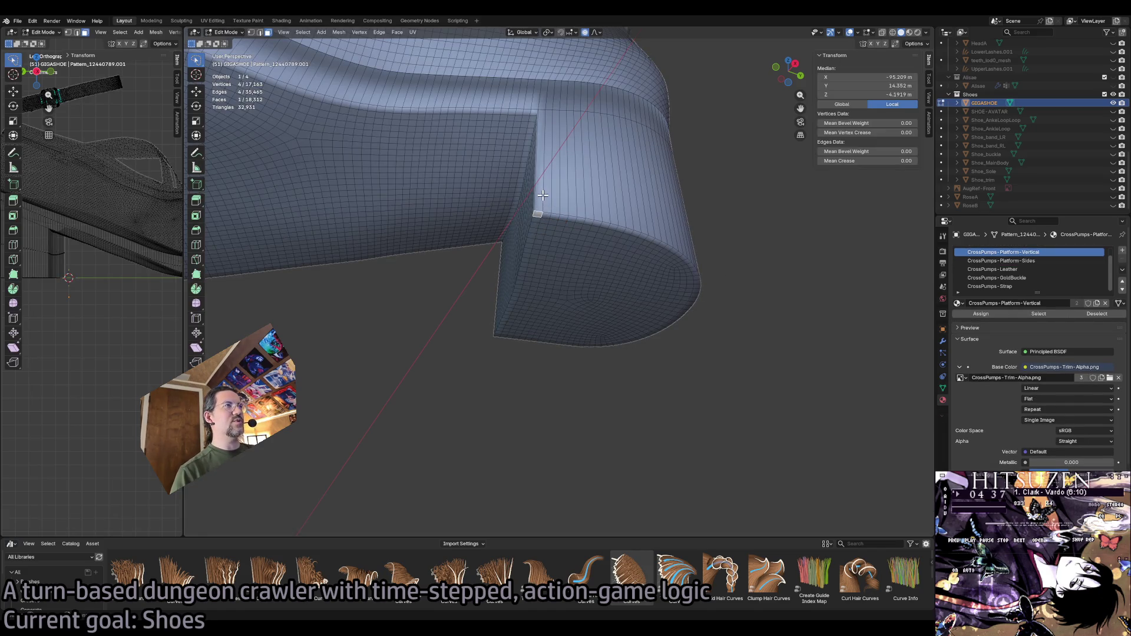
{"action": "left_click", "coordinate": [609, 150], "text": "alt+shift"}
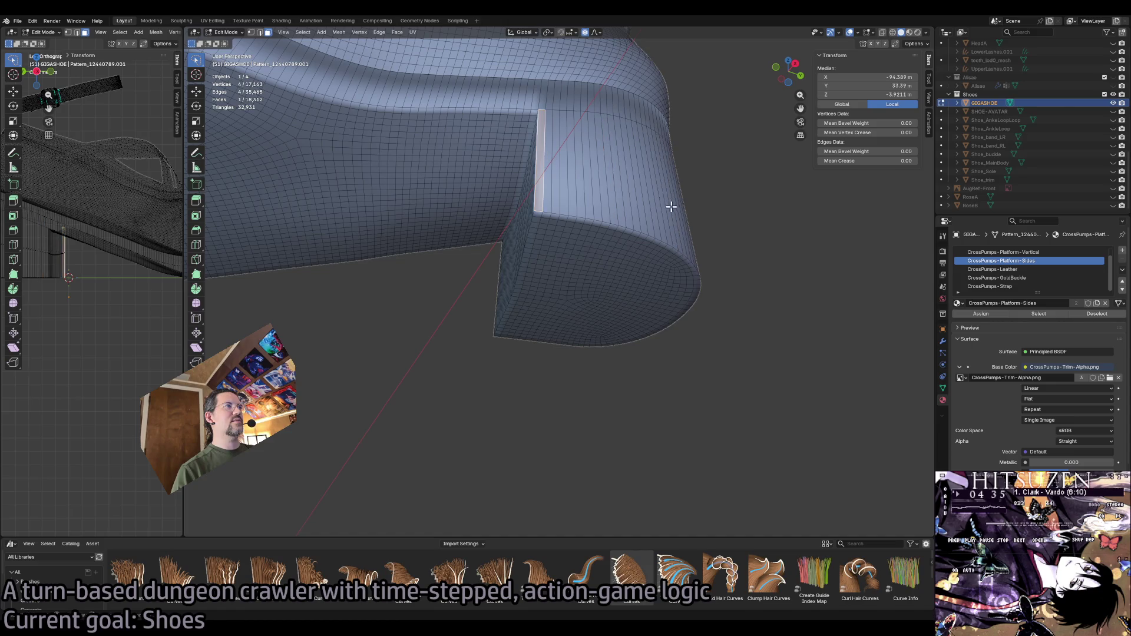
{"action": "left_click", "coordinate": [689, 238], "text": "ctrl+shift"}
{"action": "scroll", "coordinate": [686, 268], "scroll_direction": "up", "scroll_amount": 3}
{"action": "scroll", "coordinate": [686, 268], "scroll_direction": "up", "scroll_amount": 3}
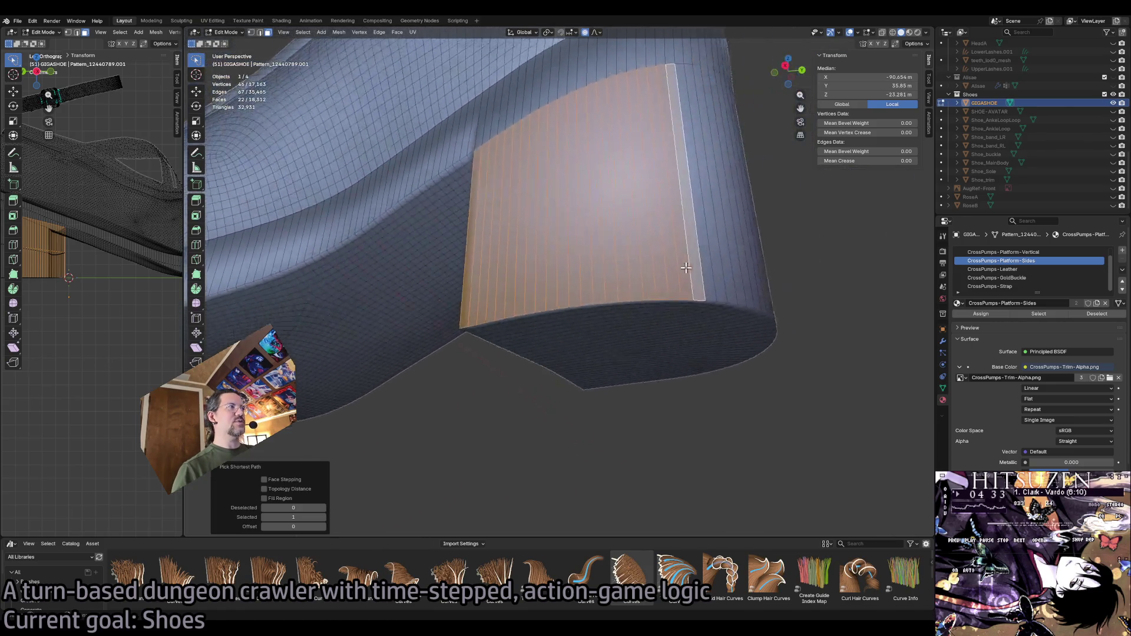
{"action": "scroll", "coordinate": [685, 267], "scroll_direction": "up", "scroll_amount": 3}
{"action": "scroll", "coordinate": [685, 267], "scroll_direction": "up", "scroll_amount": 3}
{"action": "scroll", "coordinate": [686, 266], "scroll_direction": "up", "scroll_amount": 2}
{"action": "left_click", "coordinate": [719, 247], "text": "ctrl+shift"}
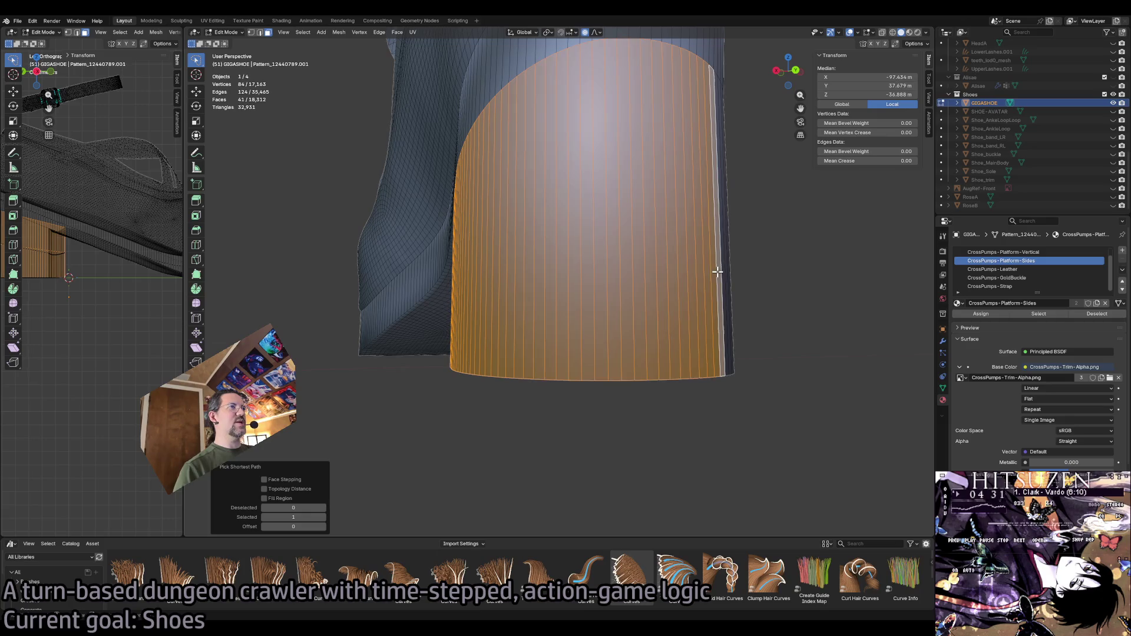
{"action": "scroll", "coordinate": [698, 300], "scroll_direction": "up", "scroll_amount": 2}
{"action": "scroll", "coordinate": [681, 296], "scroll_direction": "up", "scroll_amount": 2}
{"action": "scroll", "coordinate": [618, 270], "scroll_direction": "up", "scroll_amount": 2}
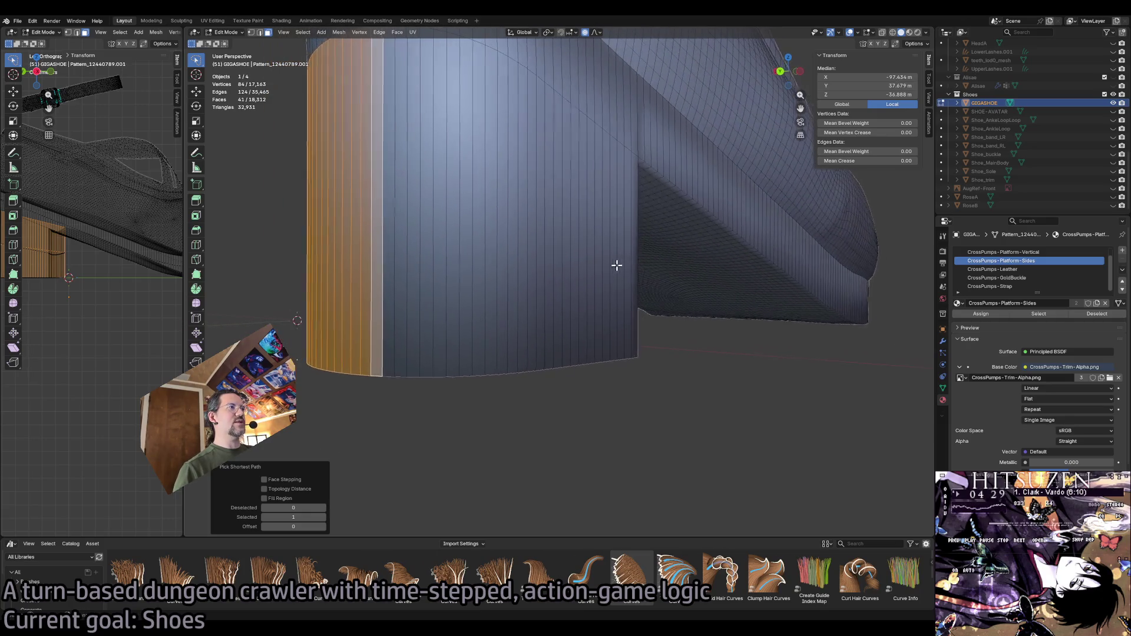
{"action": "left_click", "coordinate": [637, 237], "text": "ctrl+shift"}
{"action": "scroll", "coordinate": [651, 283], "scroll_direction": "up", "scroll_amount": 2}
{"action": "scroll", "coordinate": [620, 245], "scroll_direction": "right", "scroll_amount": 3}
{"action": "scroll", "coordinate": [597, 233], "scroll_direction": "right", "scroll_amount": 3}
{"action": "scroll", "coordinate": [597, 233], "scroll_direction": "right", "scroll_amount": 3}
{"action": "left_click", "coordinate": [681, 292], "text": "ctrl+shift"}
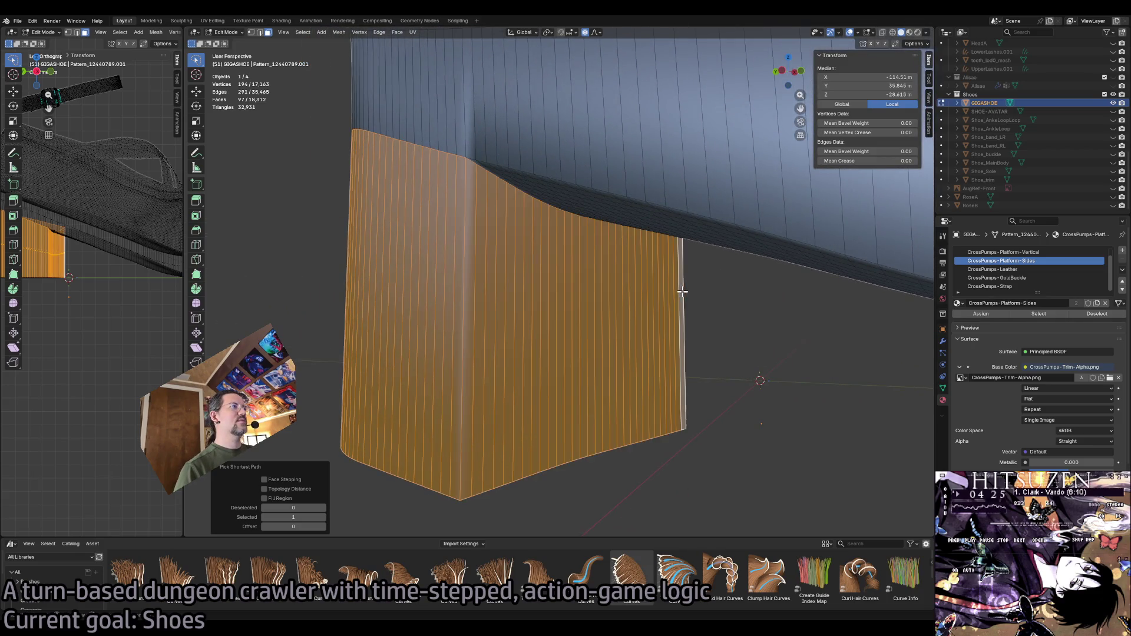
{"action": "scroll", "coordinate": [559, 341], "scroll_direction": "down", "scroll_amount": 3}
{"action": "scroll", "coordinate": [596, 328], "scroll_direction": "right", "scroll_amount": 3}
Extend the face selection along the platform side, front strip and back of the heel.
{"action": "left_click", "coordinate": [477, 323], "text": "ctrl+shift"}
{"action": "left_click", "coordinate": [777, 409], "text": "ctrl+shift"}
{"action": "scroll", "coordinate": [854, 462], "scroll_direction": "right", "scroll_amount": 3}
{"action": "scroll", "coordinate": [831, 460], "scroll_direction": "right", "scroll_amount": 3}
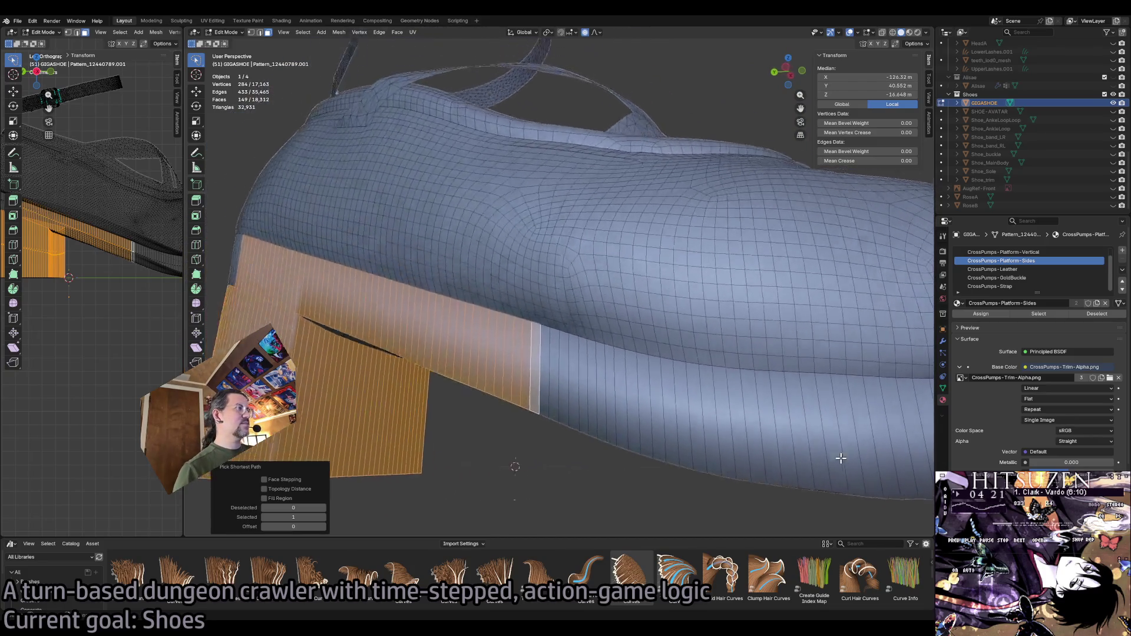
{"action": "scroll", "coordinate": [817, 453], "scroll_direction": "down", "scroll_amount": 2}
{"action": "scroll", "coordinate": [683, 366], "scroll_direction": "down", "scroll_amount": 2}
{"action": "left_click", "coordinate": [685, 360], "text": "ctrl+shift"}
{"action": "scroll", "coordinate": [715, 392], "scroll_direction": "right", "scroll_amount": 3}
{"action": "scroll", "coordinate": [681, 381], "scroll_direction": "down", "scroll_amount": 3}
{"action": "left_click", "coordinate": [571, 274], "text": "ctrl+shift"}
{"action": "scroll", "coordinate": [613, 308], "scroll_direction": "right", "scroll_amount": 3}
{"action": "scroll", "coordinate": [576, 272], "scroll_direction": "up", "scroll_amount": 2}
{"action": "scroll", "coordinate": [577, 273], "scroll_direction": "down", "scroll_amount": 3}
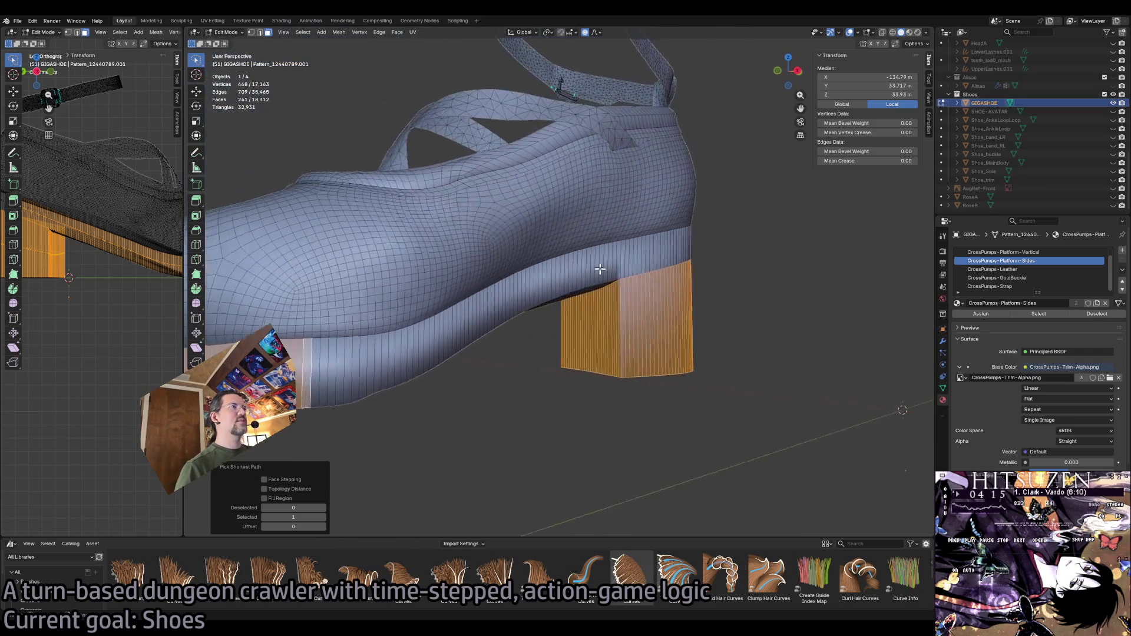
{"action": "left_click", "coordinate": [651, 253], "text": "ctrl+shift"}
{"action": "scroll", "coordinate": [671, 265], "scroll_direction": "up", "scroll_amount": 1}
{"action": "scroll", "coordinate": [686, 271], "scroll_direction": "right", "scroll_amount": 3}
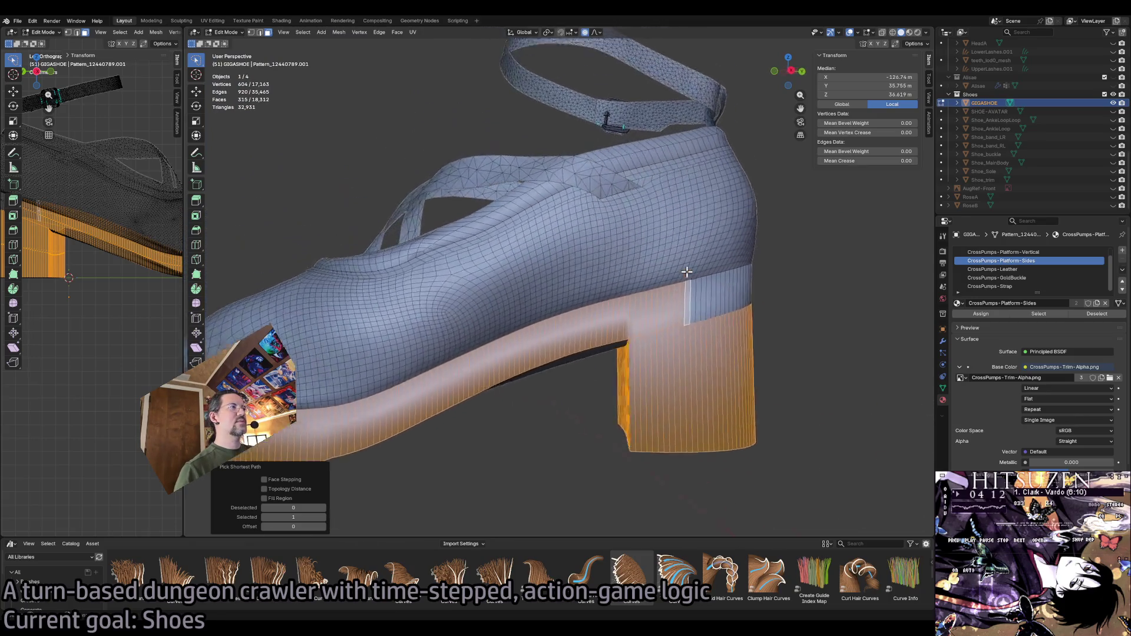
{"action": "scroll", "coordinate": [686, 272], "scroll_direction": "right", "scroll_amount": 3}
{"action": "scroll", "coordinate": [675, 271], "scroll_direction": "up", "scroll_amount": 2}
{"action": "scroll", "coordinate": [675, 272], "scroll_direction": "right", "scroll_amount": 3}
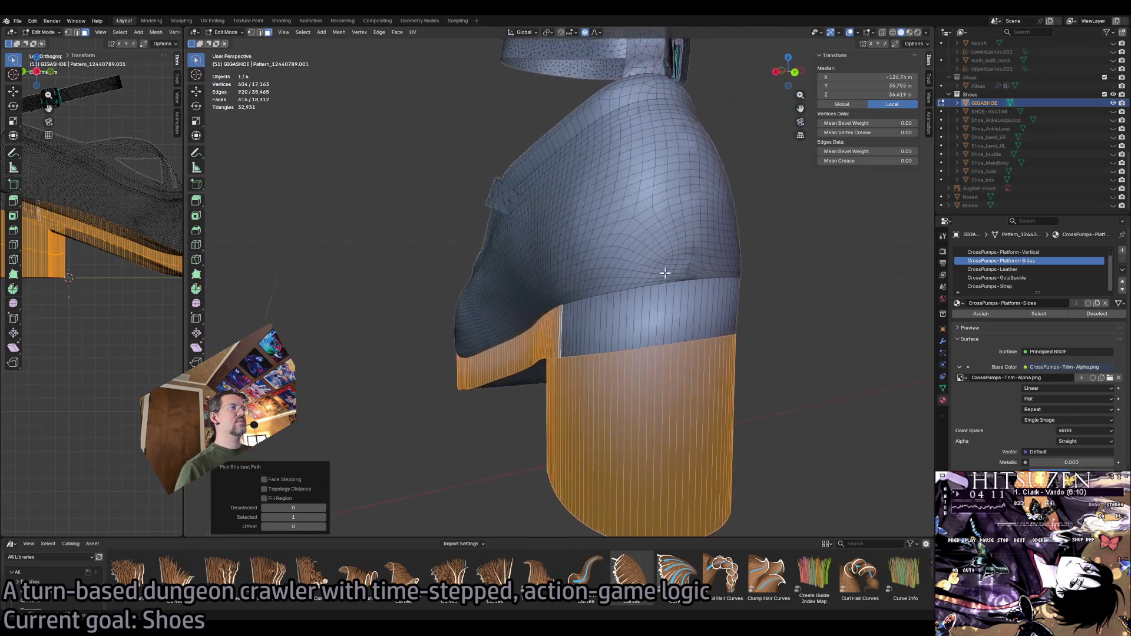
{"action": "scroll", "coordinate": [680, 283], "scroll_direction": "right", "scroll_amount": 3}
{"action": "scroll", "coordinate": [687, 309], "scroll_direction": "right", "scroll_amount": 2}
{"action": "left_click", "coordinate": [706, 307], "text": "ctrl+shift"}
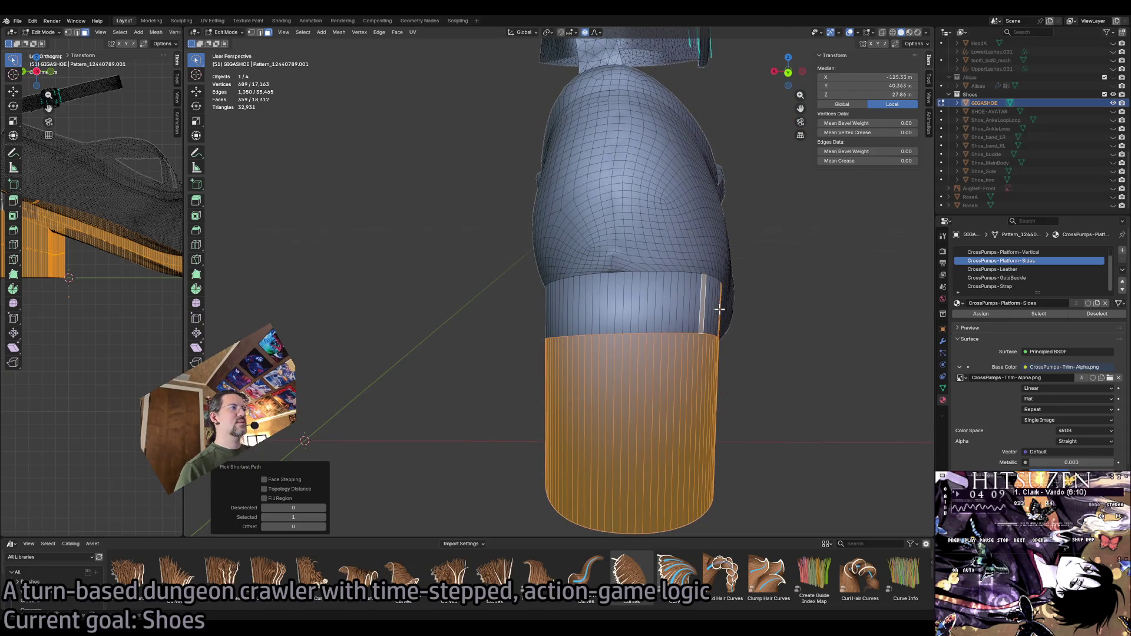
Add the grey heel band and remaining side faces, then switch to vertex select.
{"action": "left_click", "coordinate": [615, 313], "text": "ctrl+shift"}
{"action": "left_click", "coordinate": [548, 312], "text": "ctrl+shift"}
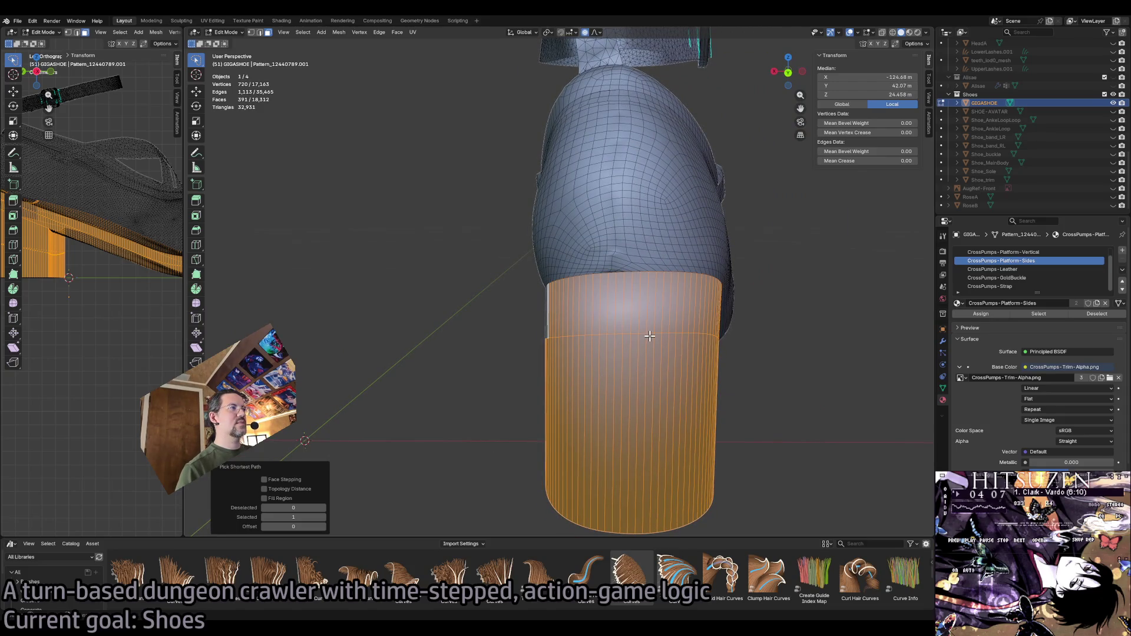
{"action": "scroll", "coordinate": [650, 337], "scroll_direction": "right", "scroll_amount": 2}
{"action": "scroll", "coordinate": [650, 336], "scroll_direction": "right", "scroll_amount": 3}
{"action": "scroll", "coordinate": [574, 292], "scroll_direction": "right", "scroll_amount": 2}
{"action": "left_click", "coordinate": [500, 245], "text": "ctrl+shift"}
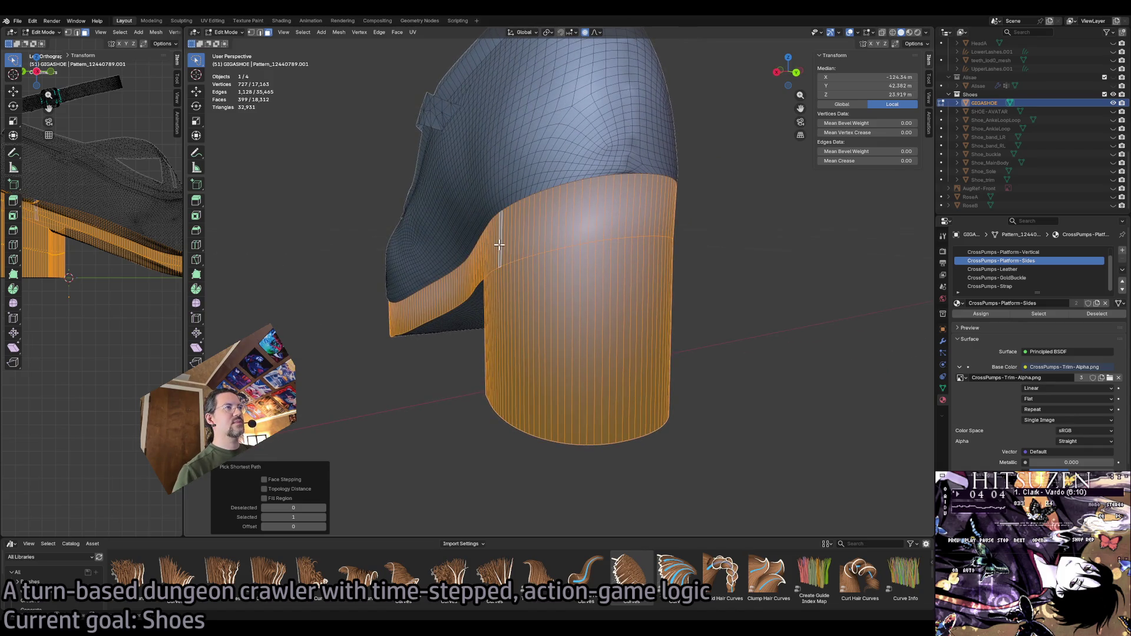
{"action": "scroll", "coordinate": [581, 358], "scroll_direction": "down", "scroll_amount": 3}
{"action": "scroll", "coordinate": [566, 327], "scroll_direction": "down", "scroll_amount": 3}
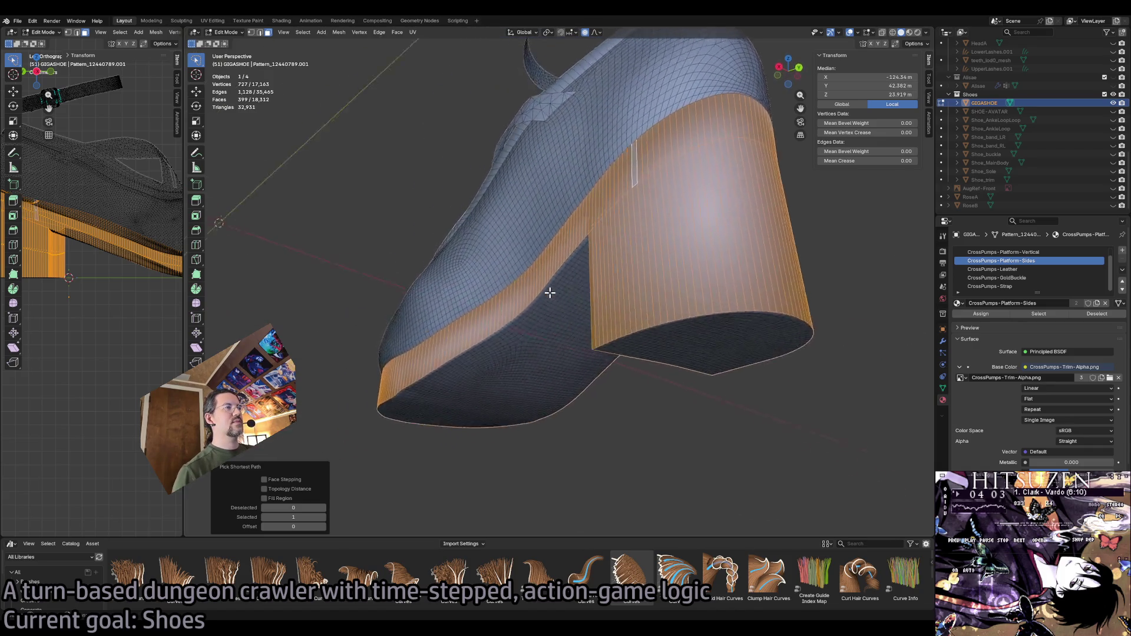
{"action": "scroll", "coordinate": [551, 290], "scroll_direction": "down", "scroll_amount": 3}
{"action": "left_click", "coordinate": [252, 32]}
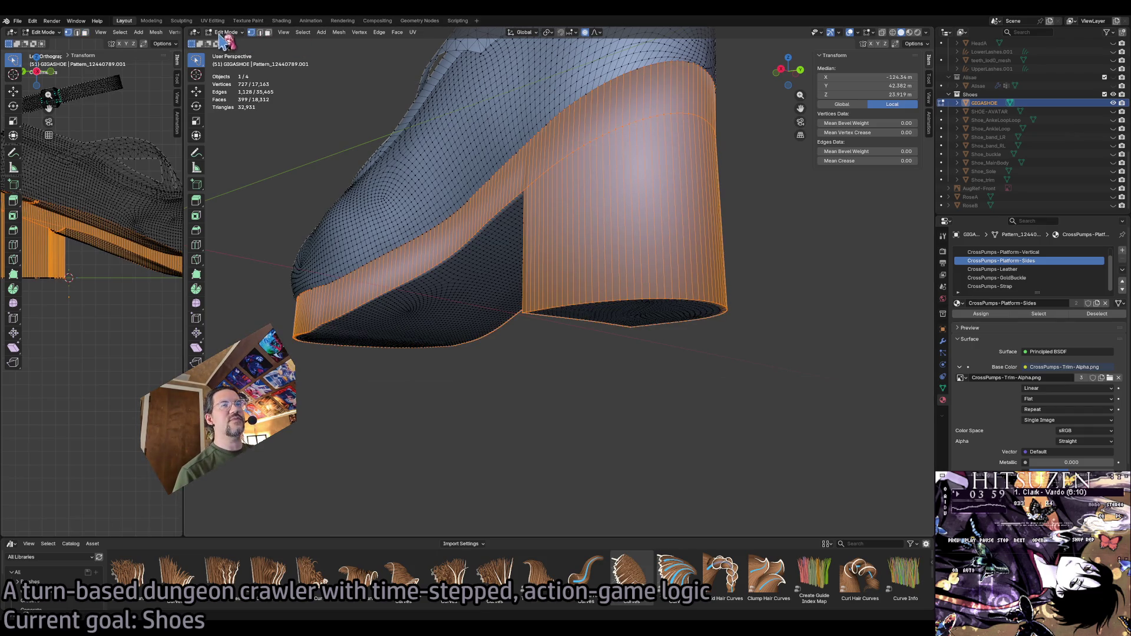
Return to Vertex Paint with the Draw tool and restore the platform-only vertex mask.
{"action": "left_click", "coordinate": [228, 33]}
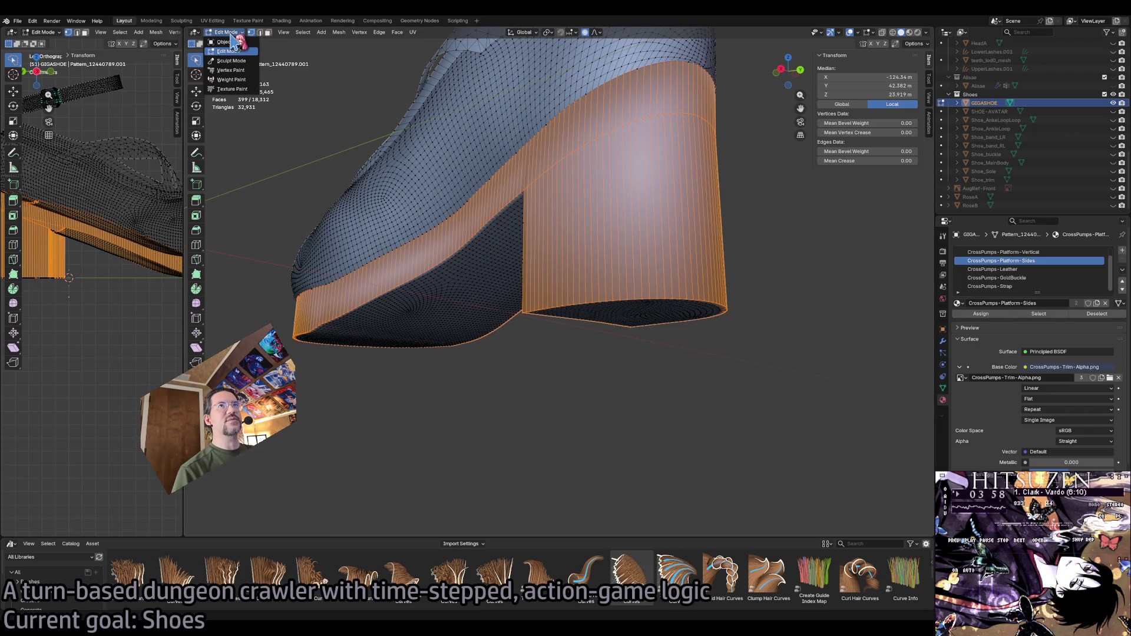
{"action": "left_click", "coordinate": [253, 71]}
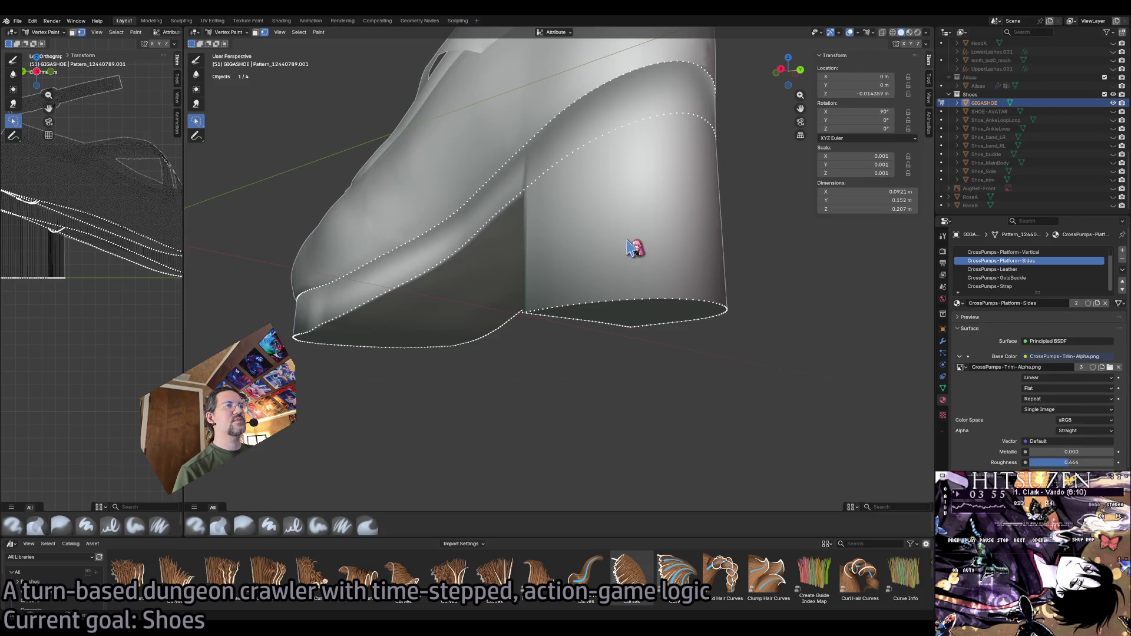
{"action": "left_click", "coordinate": [199, 61]}
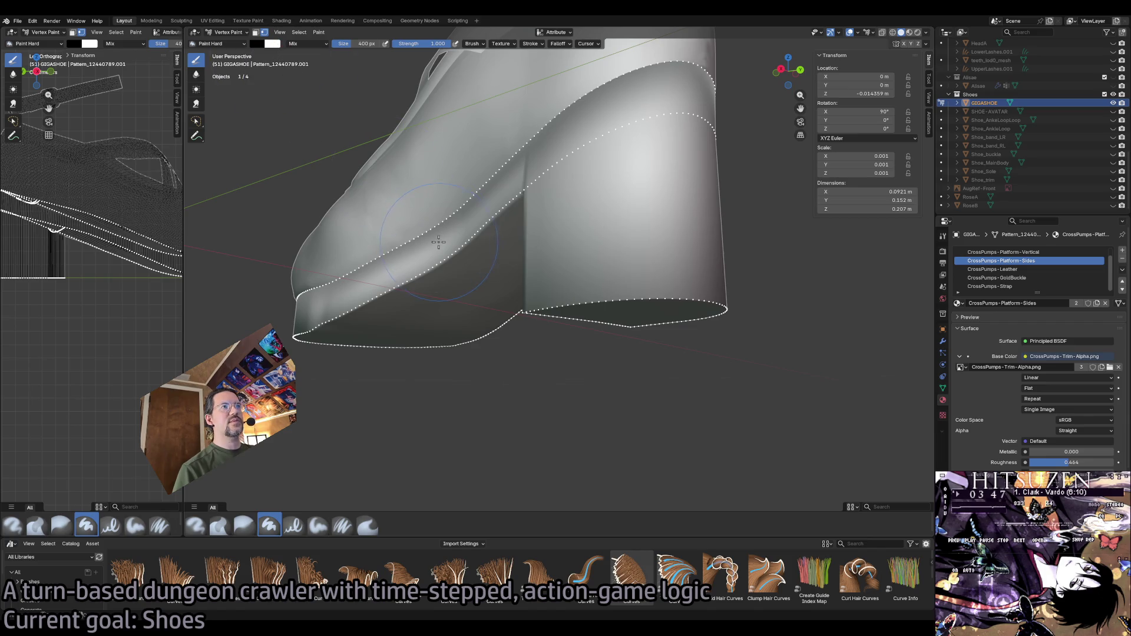
{"action": "key", "text": "v"}
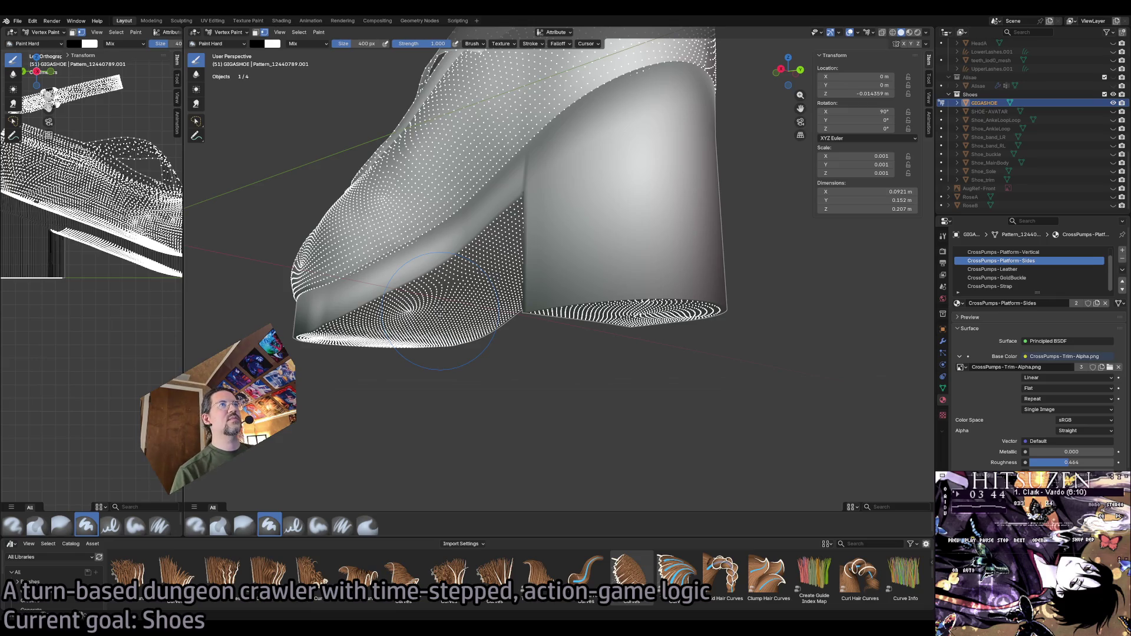
{"action": "key", "text": "m"}
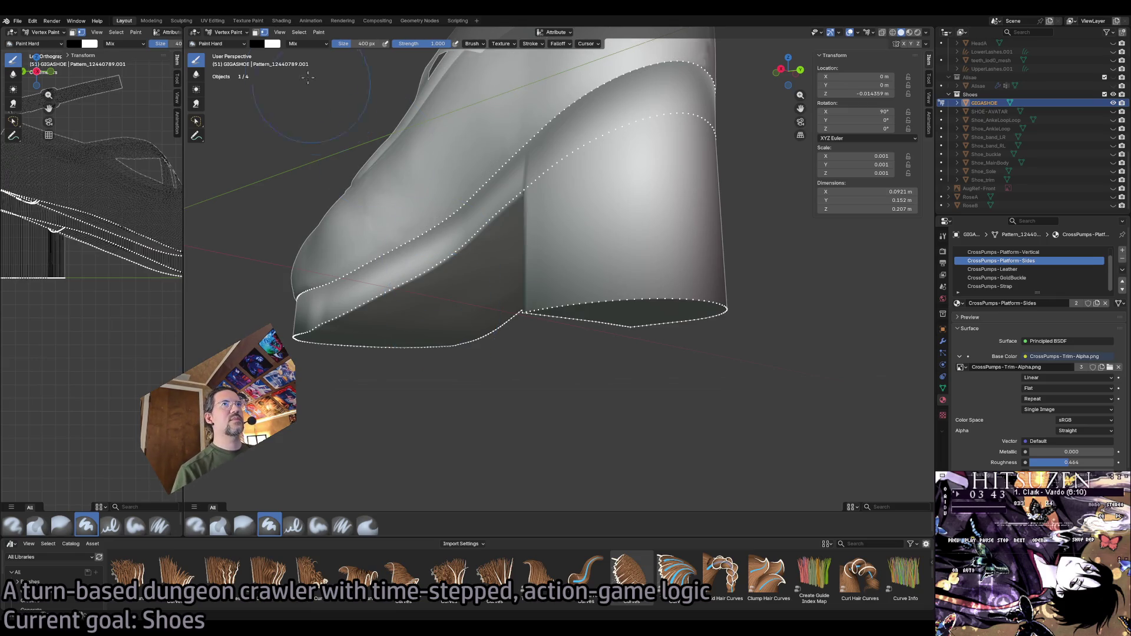
{"action": "mouse_move", "coordinate": [271, 43]}
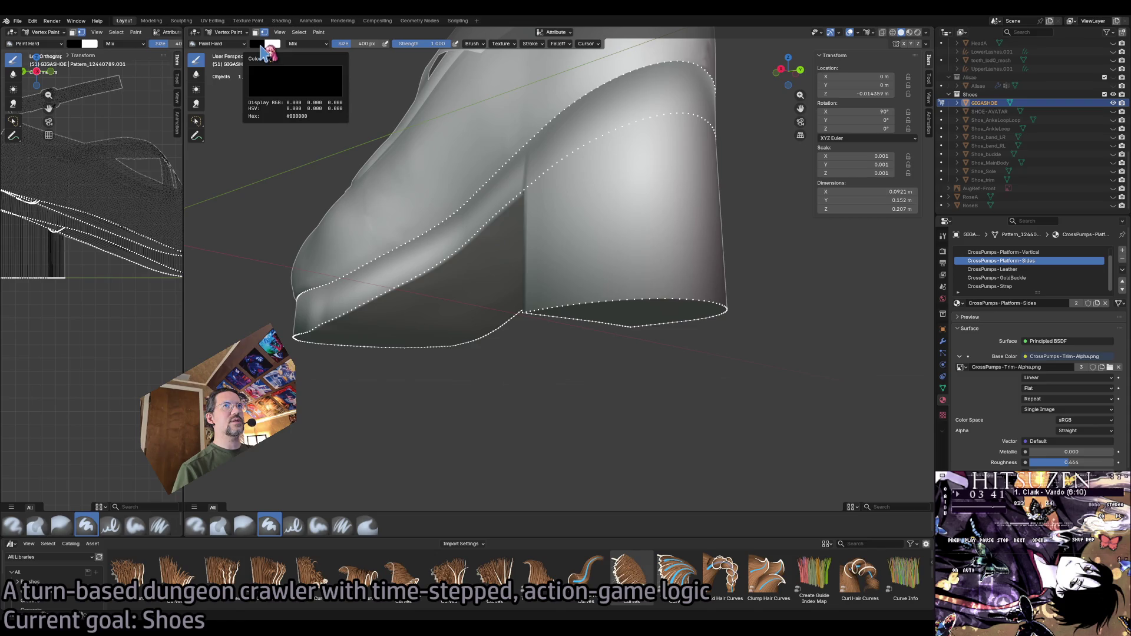
Fill the selected platform faces with black vertex colour and reopen Edit Mode.
{"action": "left_click", "coordinate": [298, 33]}
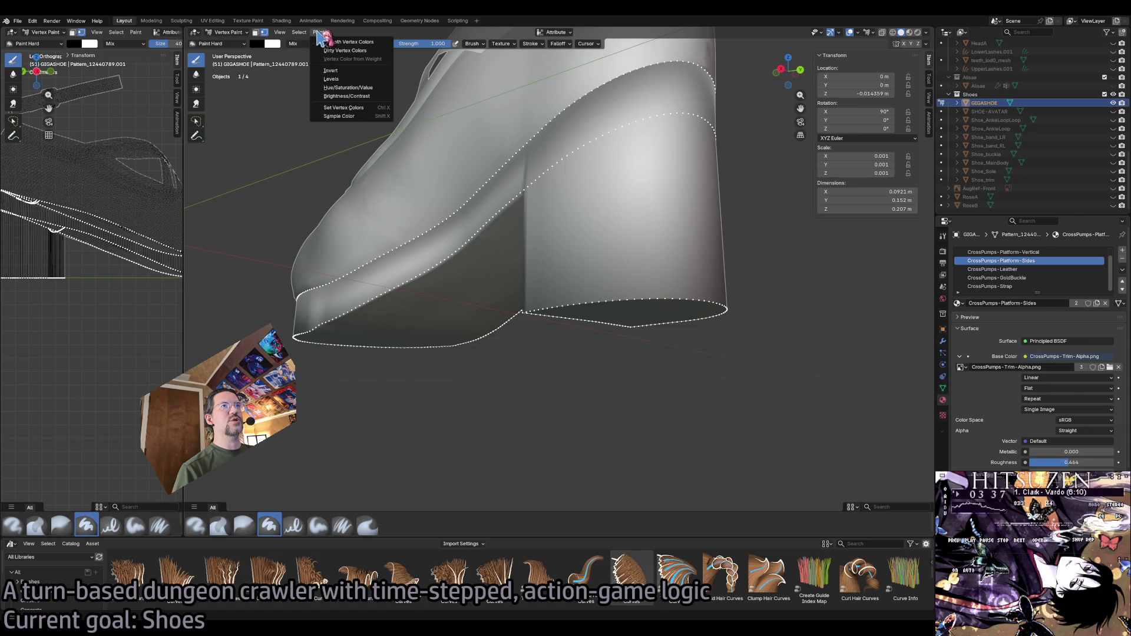
{"action": "left_click", "coordinate": [356, 107]}
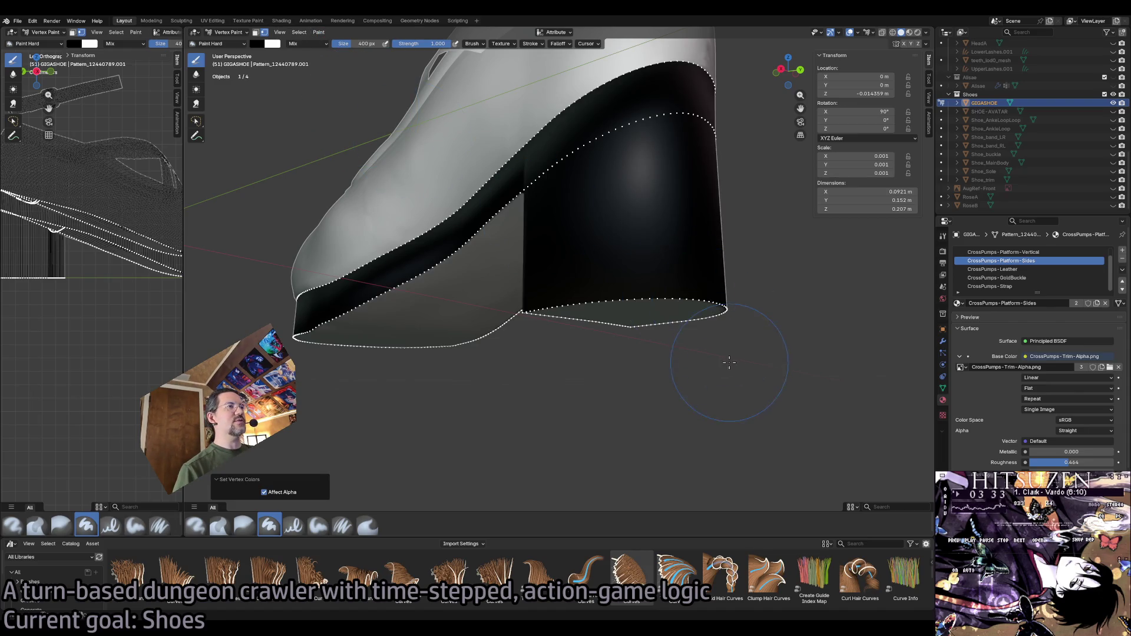
{"action": "scroll", "coordinate": [724, 358], "scroll_direction": "up", "scroll_amount": 3}
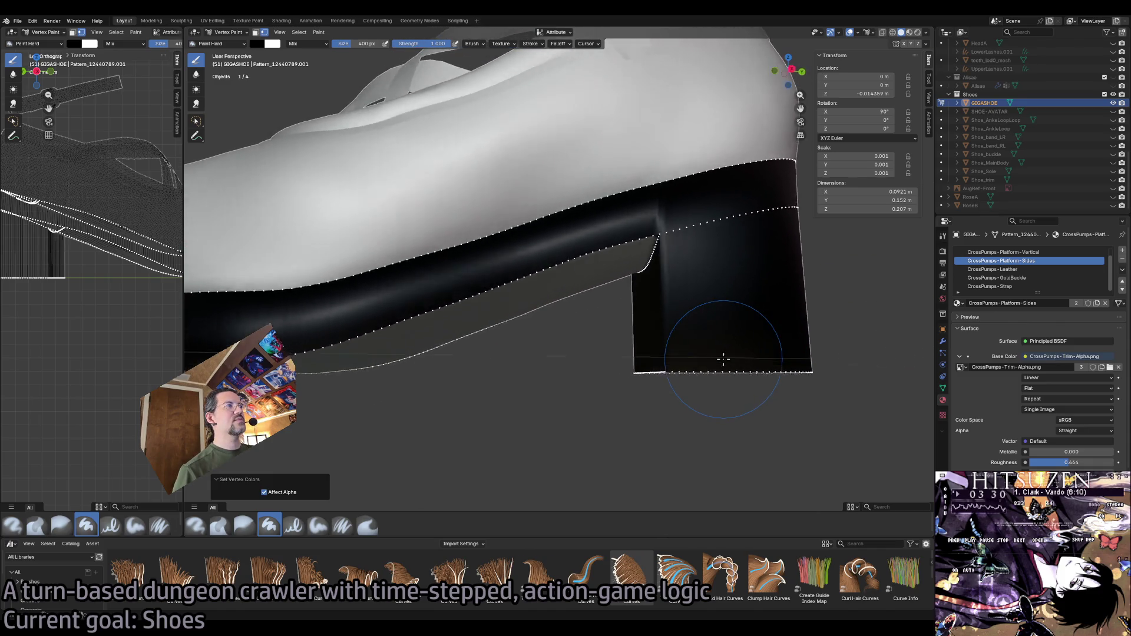
{"action": "scroll", "coordinate": [724, 360], "scroll_direction": "down", "scroll_amount": 5}
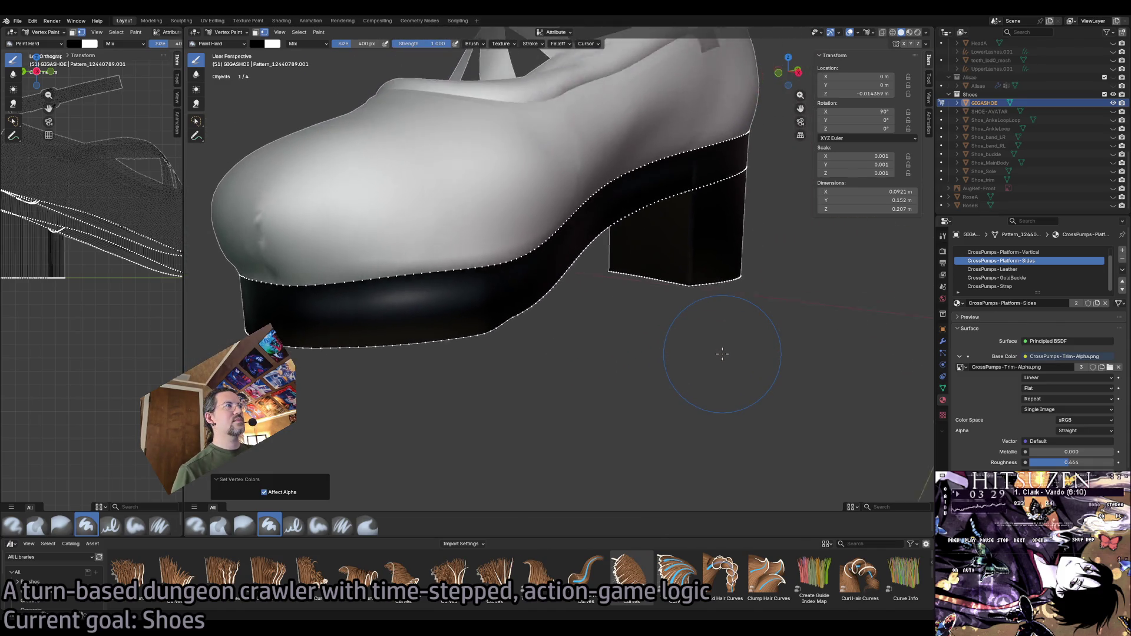
{"action": "scroll", "coordinate": [722, 354], "scroll_direction": "left", "scroll_amount": 2}
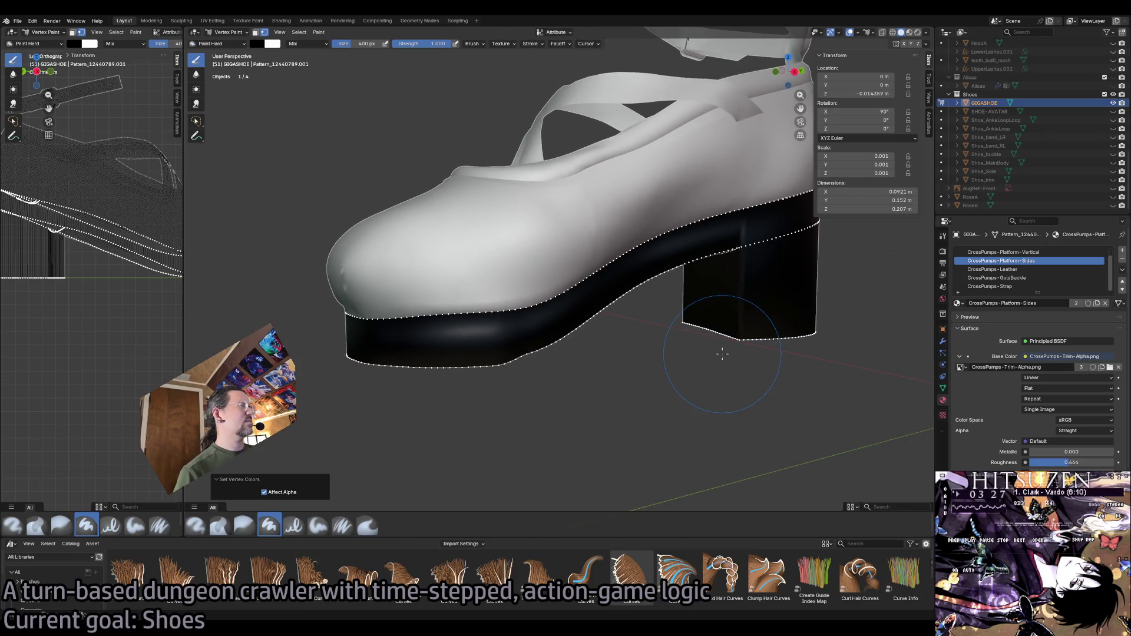
{"action": "key", "text": "Tab"}
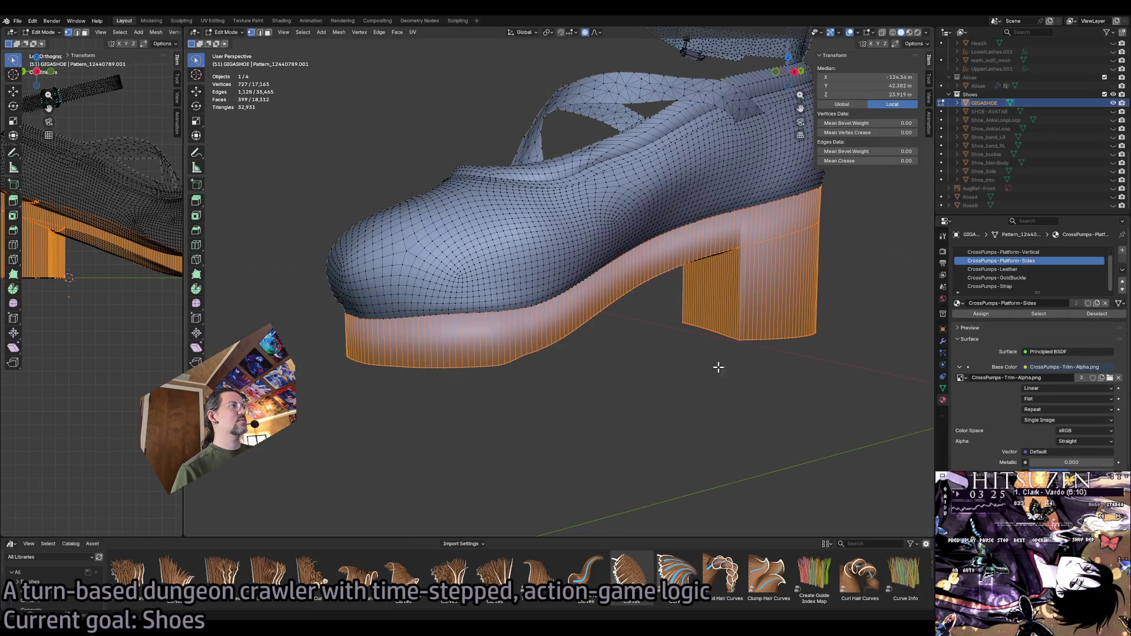
Clear the platform face selection and hide the GIGASHOE mesh in the Outliner.
{"action": "key", "text": "Tab"}
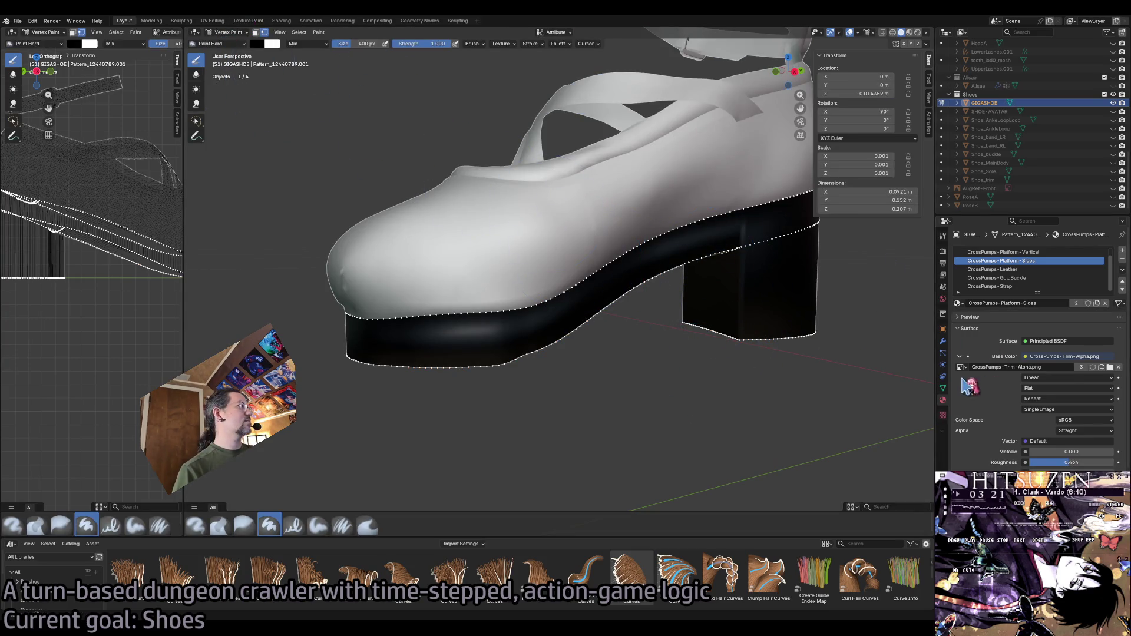
{"action": "key", "text": "Tab"}
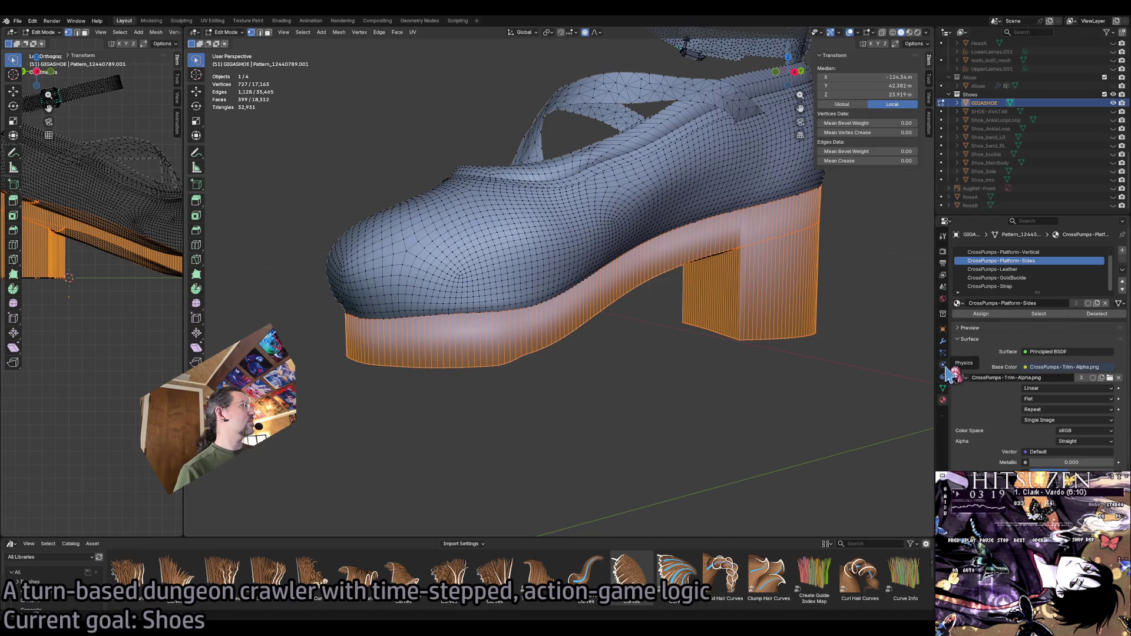
{"action": "left_click", "coordinate": [893, 276]}
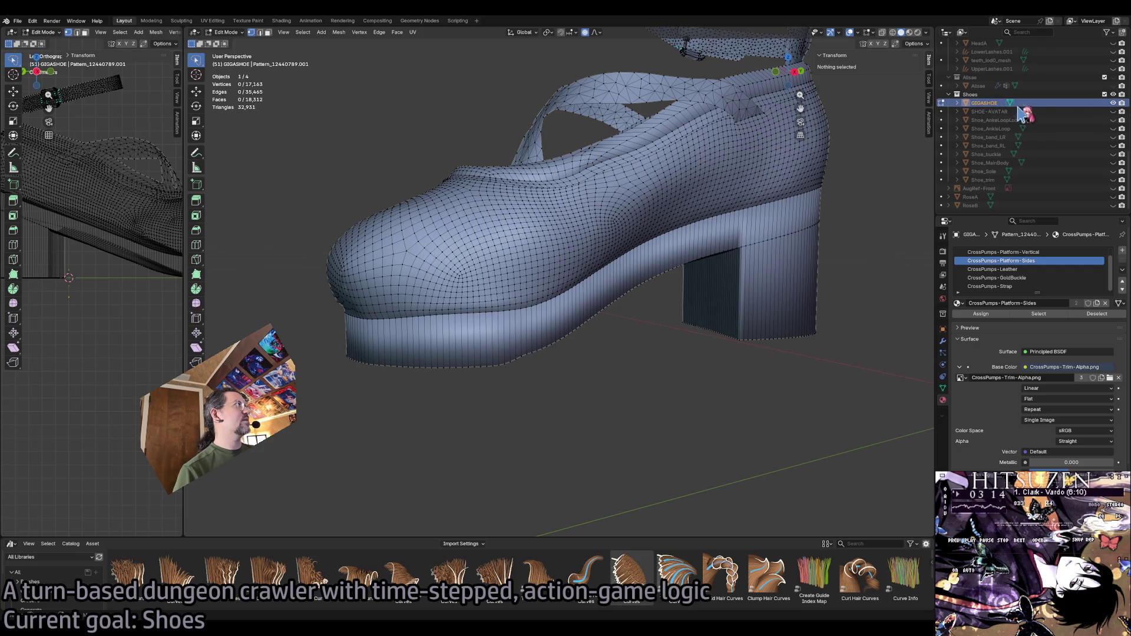
{"action": "left_click", "coordinate": [1113, 104]}
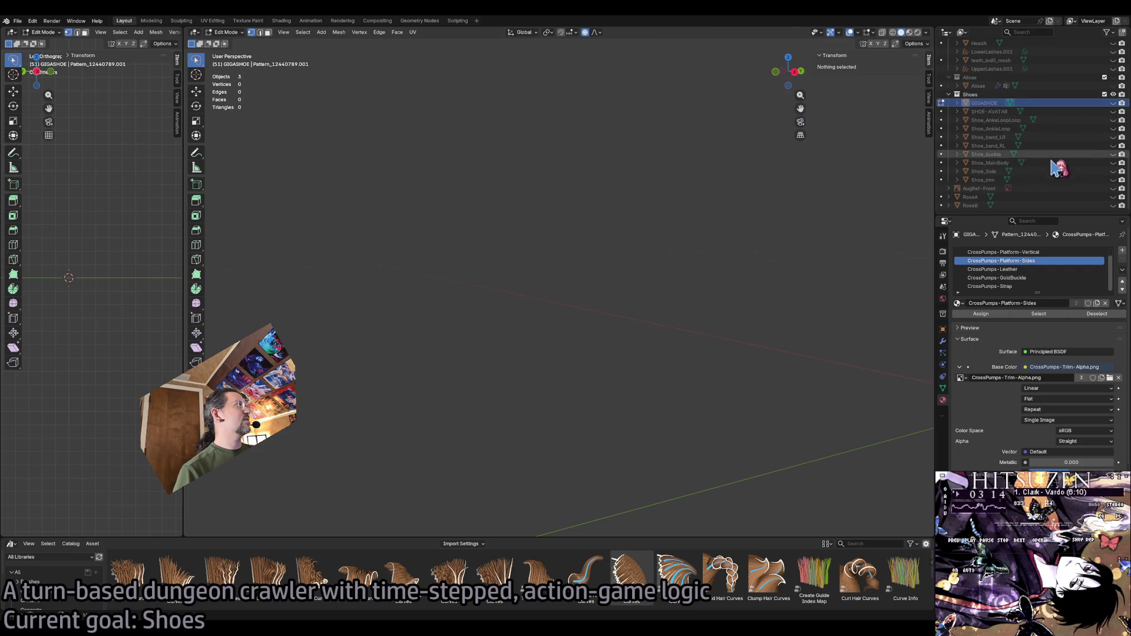
Make Shoe_Sole the active object and leave it in Object Mode.
{"action": "left_click", "coordinate": [1086, 173]}
{"action": "left_click", "coordinate": [1121, 171]}
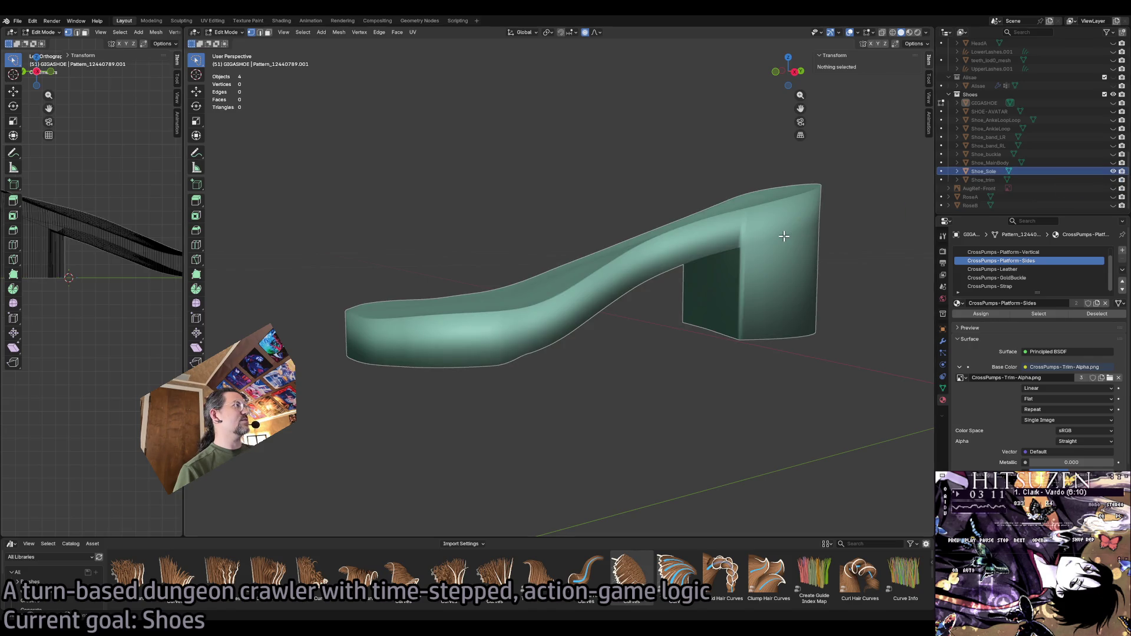
{"action": "key", "text": "Tab"}
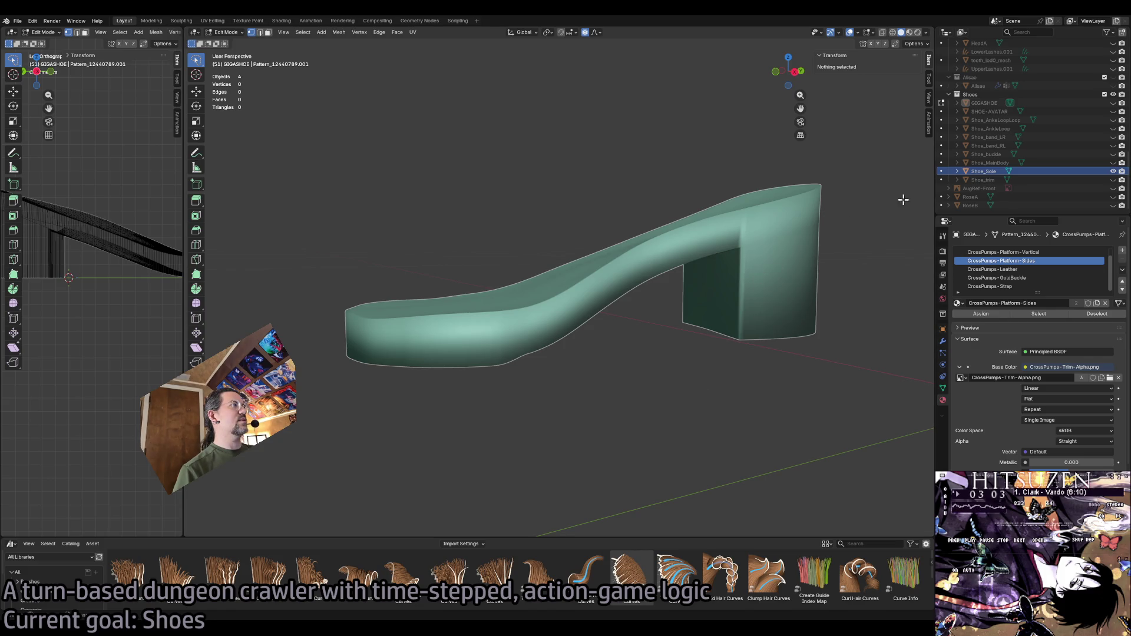
{"action": "key", "text": "Tab"}
{"action": "left_click", "coordinate": [232, 33]}
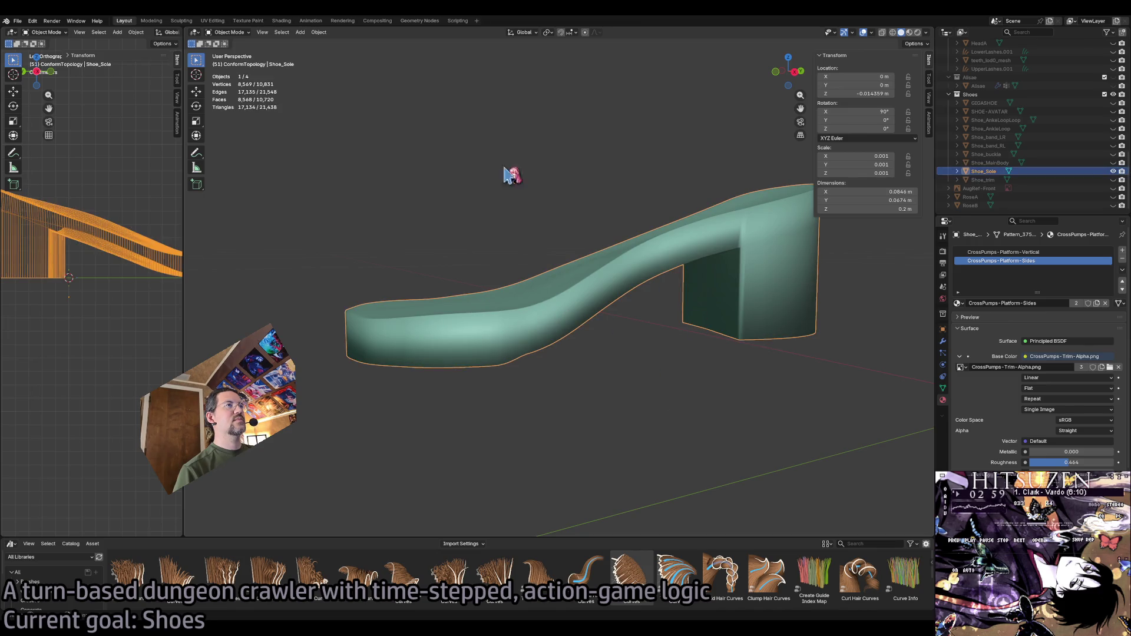
Inspect Shoe_Sole's top and underside in Edit Mode, then switch it to Vertex Paint.
{"action": "left_click", "coordinate": [232, 33]}
{"action": "left_click", "coordinate": [235, 53]}
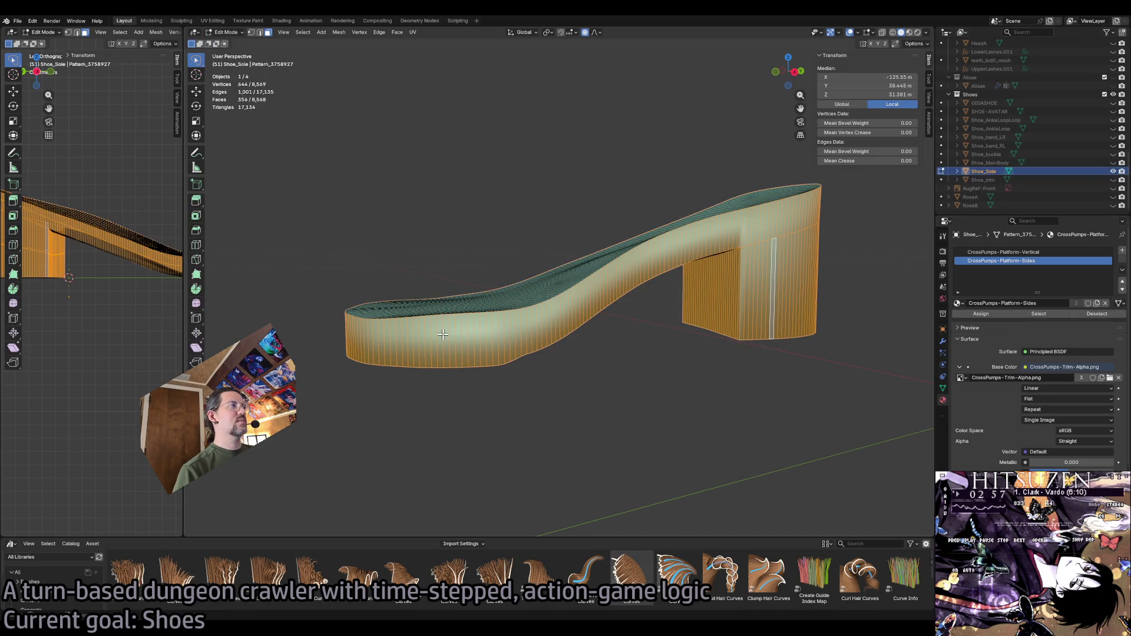
{"action": "mouse_move", "coordinate": [488, 335]}
{"action": "left_mouse_down"}
{"action": "mouse_move", "coordinate": [501, 313]}
{"action": "mouse_move", "coordinate": [644, 253]}
{"action": "left_mouse_up"}
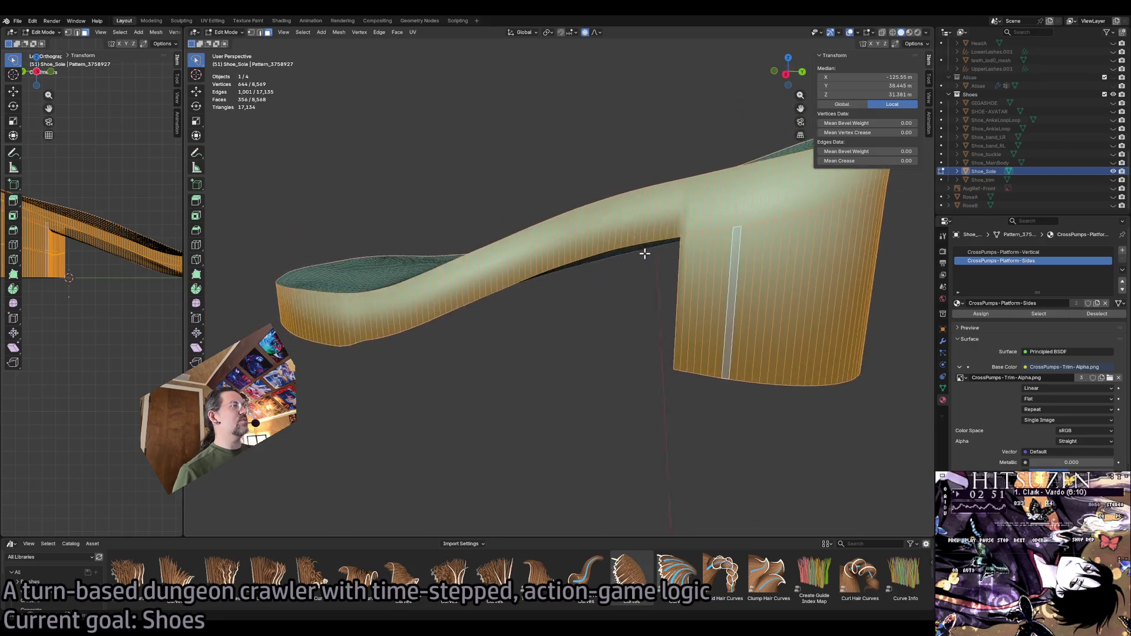
{"action": "left_click_drag", "start_coordinate": [644, 254], "coordinate": [645, 254]}
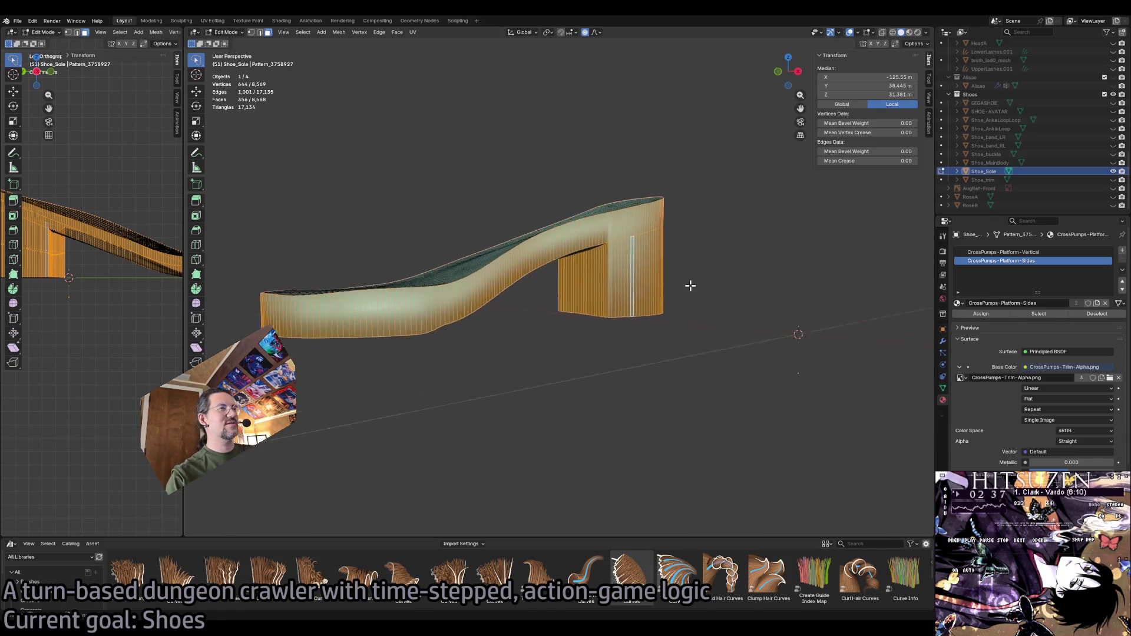
{"action": "scroll", "coordinate": [687, 283], "scroll_direction": "up", "scroll_amount": 3}
{"action": "scroll", "coordinate": [688, 282], "scroll_direction": "left", "scroll_amount": 3}
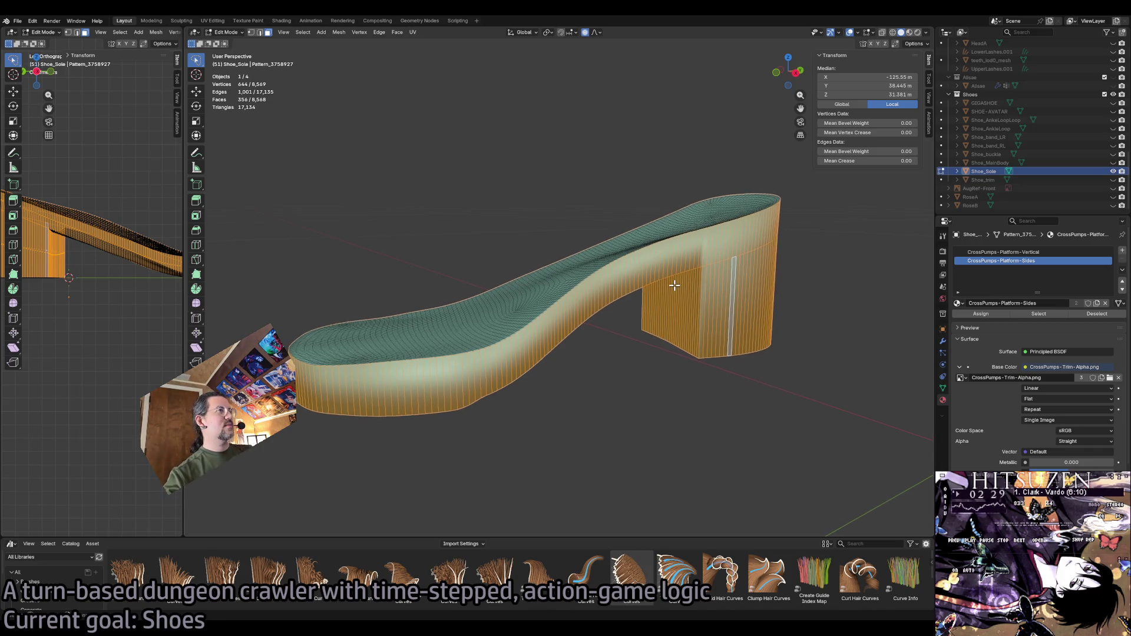
{"action": "scroll", "coordinate": [688, 282], "scroll_direction": "up", "scroll_amount": 2}
{"action": "scroll", "coordinate": [681, 283], "scroll_direction": "up", "scroll_amount": 2}
{"action": "scroll", "coordinate": [674, 285], "scroll_direction": "up", "scroll_amount": 2}
{"action": "scroll", "coordinate": [675, 284], "scroll_direction": "down", "scroll_amount": 2}
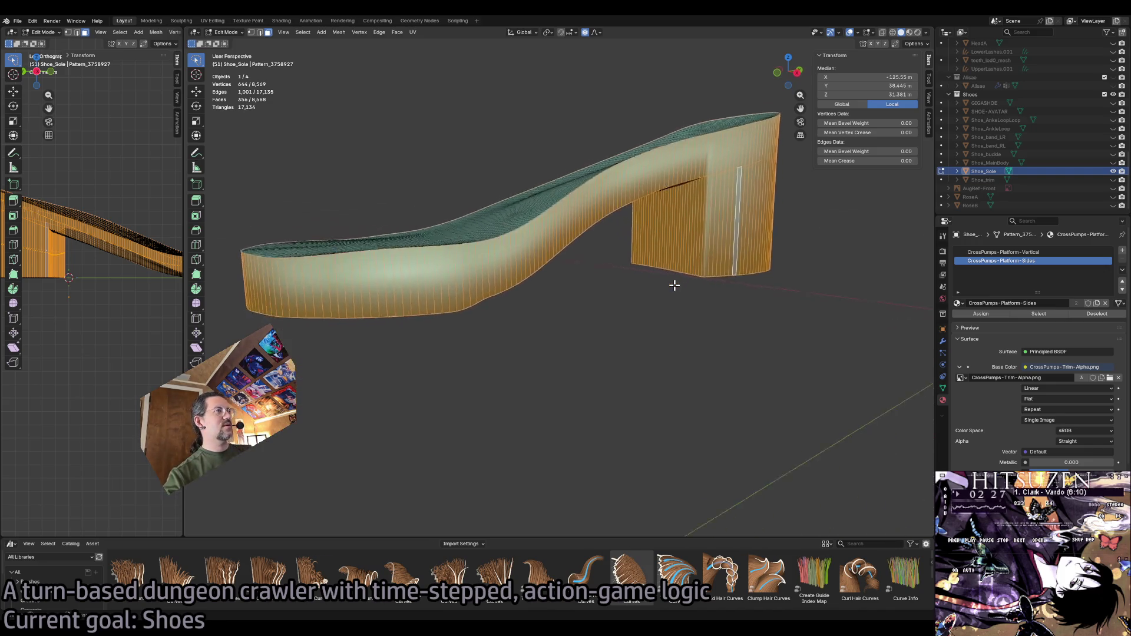
{"action": "scroll", "coordinate": [674, 285], "scroll_direction": "down", "scroll_amount": 3}
{"action": "scroll", "coordinate": [675, 284], "scroll_direction": "down", "scroll_amount": 2}
{"action": "scroll", "coordinate": [675, 285], "scroll_direction": "up", "scroll_amount": 2}
{"action": "scroll", "coordinate": [675, 285], "scroll_direction": "up", "scroll_amount": 2}
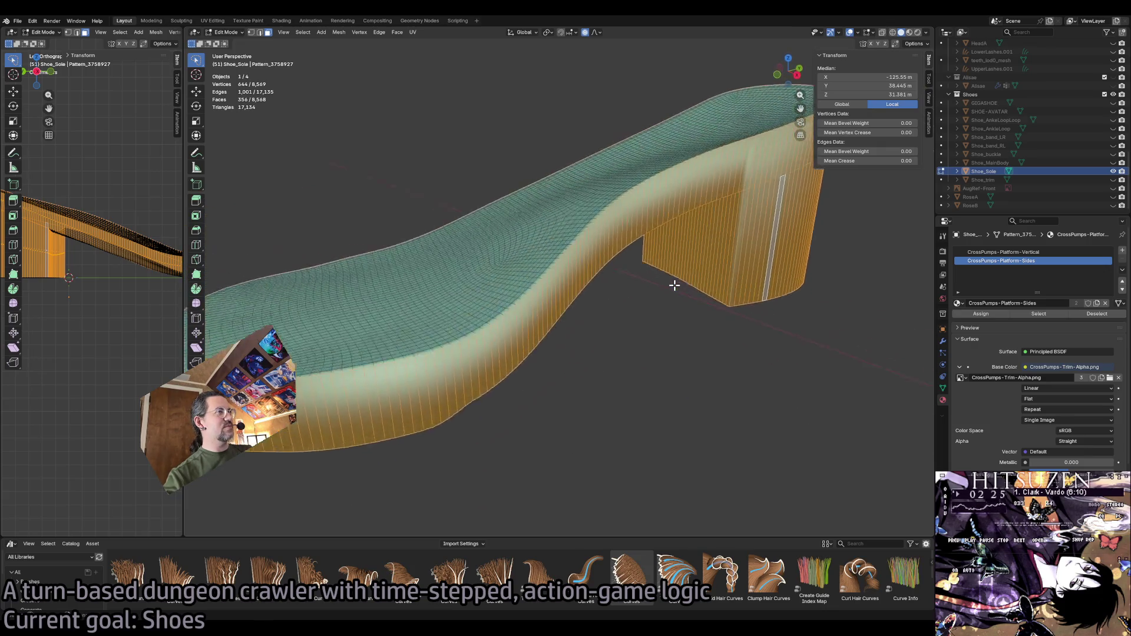
{"action": "scroll", "coordinate": [675, 285], "scroll_direction": "up", "scroll_amount": 2}
{"action": "scroll", "coordinate": [675, 284], "scroll_direction": "up", "scroll_amount": 2}
{"action": "scroll", "coordinate": [674, 284], "scroll_direction": "up", "scroll_amount": 2}
{"action": "scroll", "coordinate": [674, 285], "scroll_direction": "down", "scroll_amount": 2}
{"action": "scroll", "coordinate": [675, 285], "scroll_direction": "down", "scroll_amount": 2}
{"action": "scroll", "coordinate": [674, 285], "scroll_direction": "down", "scroll_amount": 1}
{"action": "scroll", "coordinate": [674, 285], "scroll_direction": "up", "scroll_amount": 2}
{"action": "scroll", "coordinate": [675, 285], "scroll_direction": "up", "scroll_amount": 1}
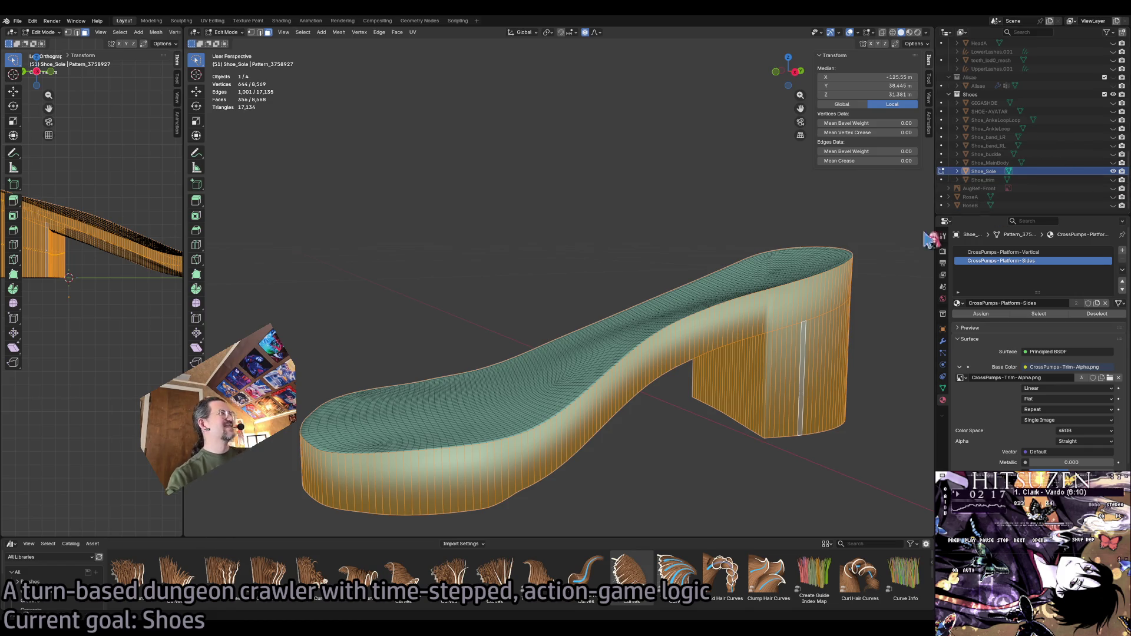
{"action": "scroll", "coordinate": [806, 281], "scroll_direction": "down", "scroll_amount": 1}
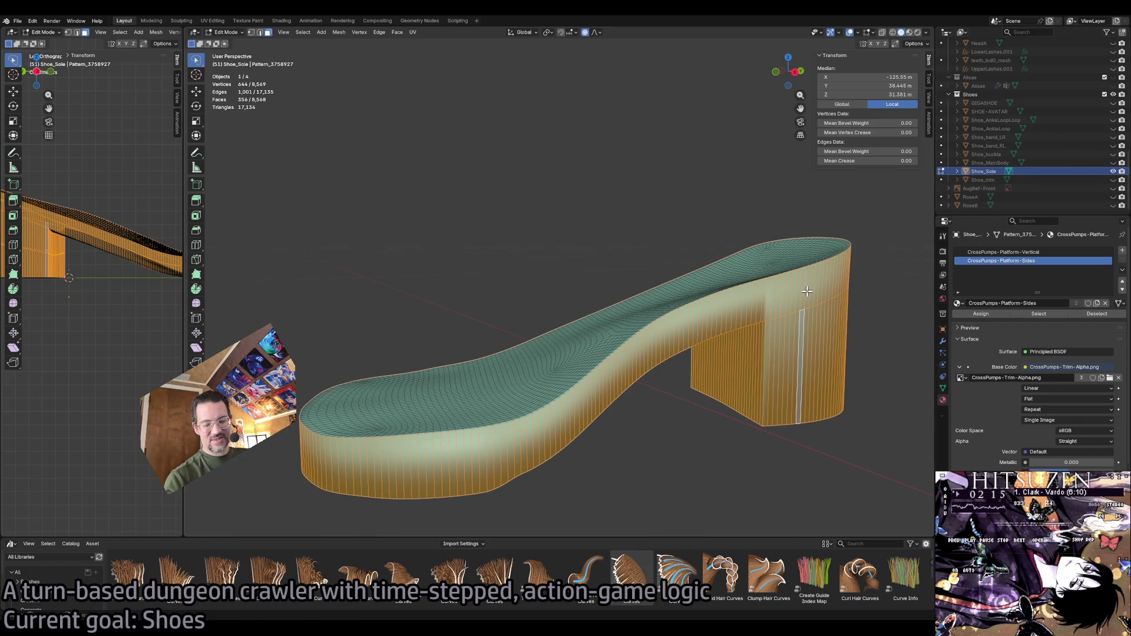
{"action": "scroll", "coordinate": [794, 303], "scroll_direction": "down", "scroll_amount": 2}
{"action": "scroll", "coordinate": [794, 295], "scroll_direction": "down", "scroll_amount": 2}
{"action": "scroll", "coordinate": [795, 283], "scroll_direction": "down", "scroll_amount": 2}
{"action": "scroll", "coordinate": [788, 268], "scroll_direction": "down", "scroll_amount": 2}
{"action": "scroll", "coordinate": [788, 268], "scroll_direction": "down", "scroll_amount": 2}
{"action": "scroll", "coordinate": [589, 168], "scroll_direction": "down", "scroll_amount": 2}
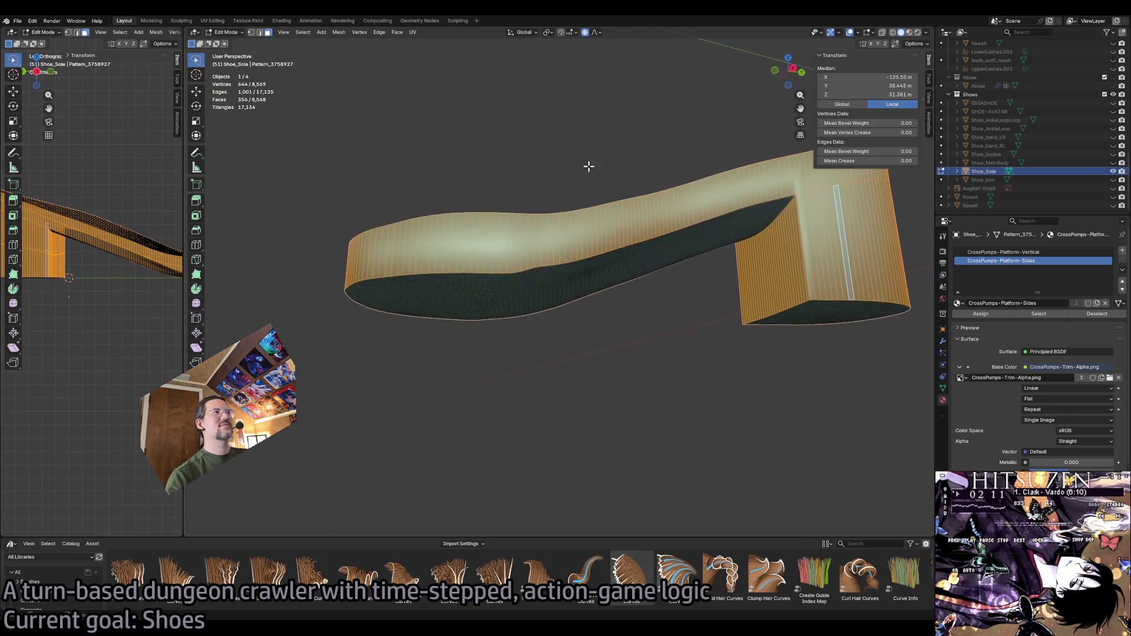
{"action": "scroll", "coordinate": [586, 168], "scroll_direction": "down", "scroll_amount": 2}
{"action": "scroll", "coordinate": [585, 167], "scroll_direction": "down", "scroll_amount": 2}
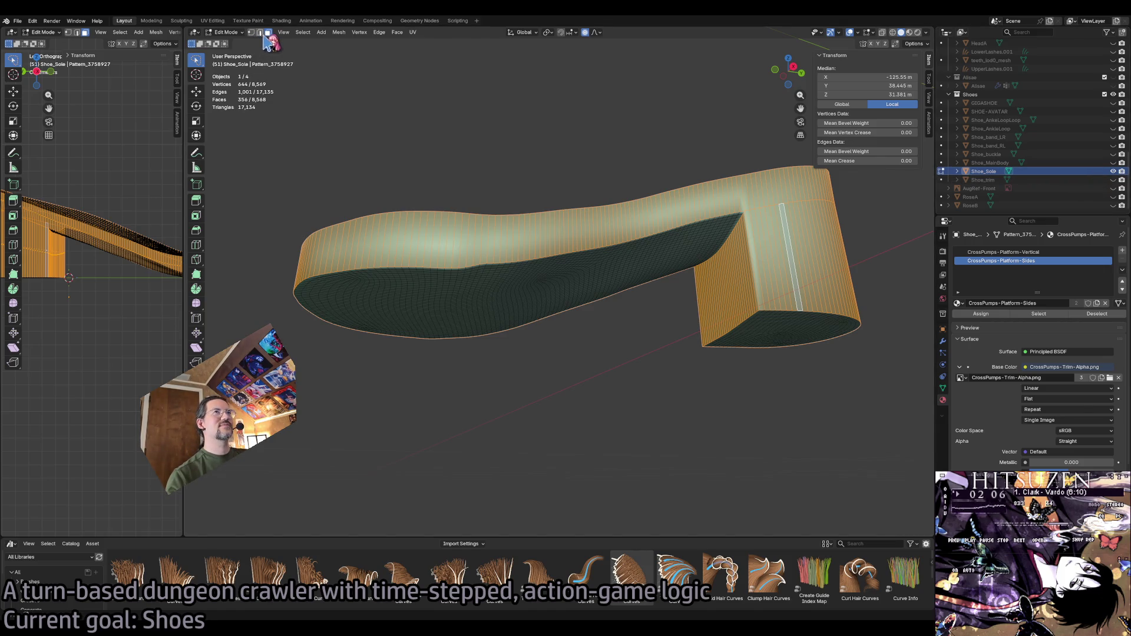
{"action": "left_click", "coordinate": [231, 33]}
{"action": "left_click", "coordinate": [232, 70]}
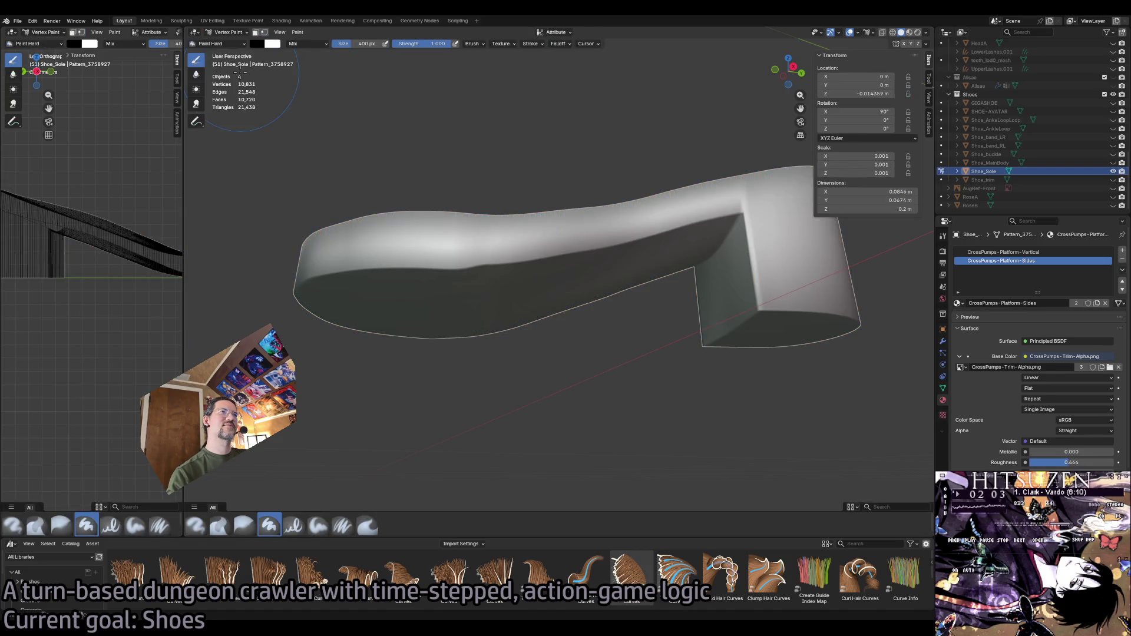
Cycle Shoe_Sole through Object and Edit Mode back to Vertex Paint.
{"action": "left_click", "coordinate": [234, 33]}
{"action": "left_click", "coordinate": [232, 43]}
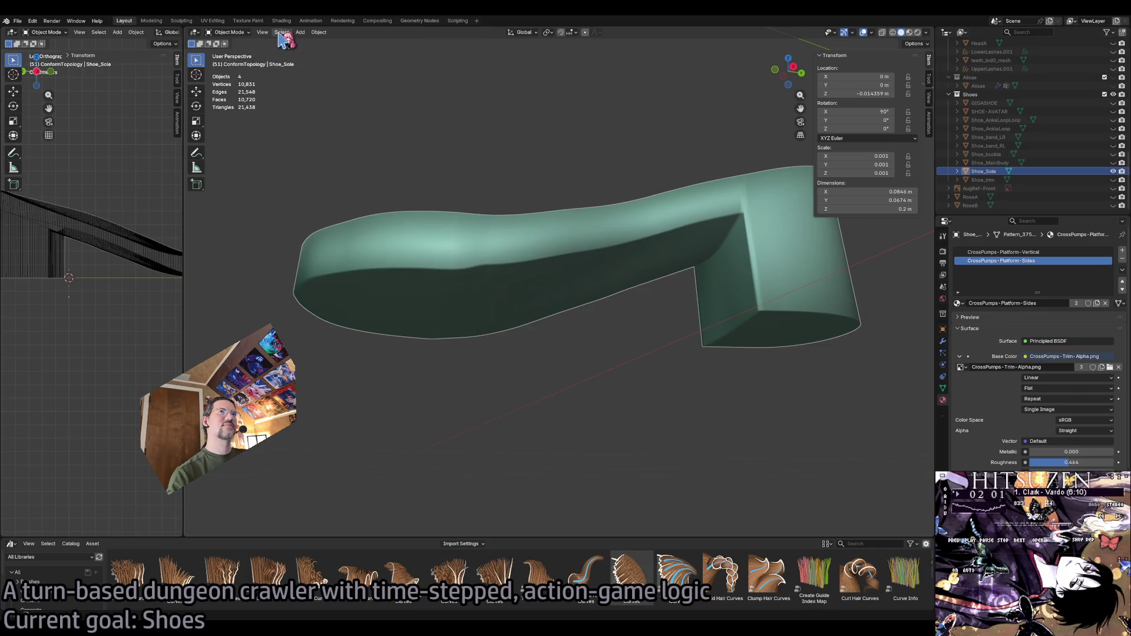
{"action": "left_click", "coordinate": [232, 32]}
{"action": "left_click", "coordinate": [232, 53]}
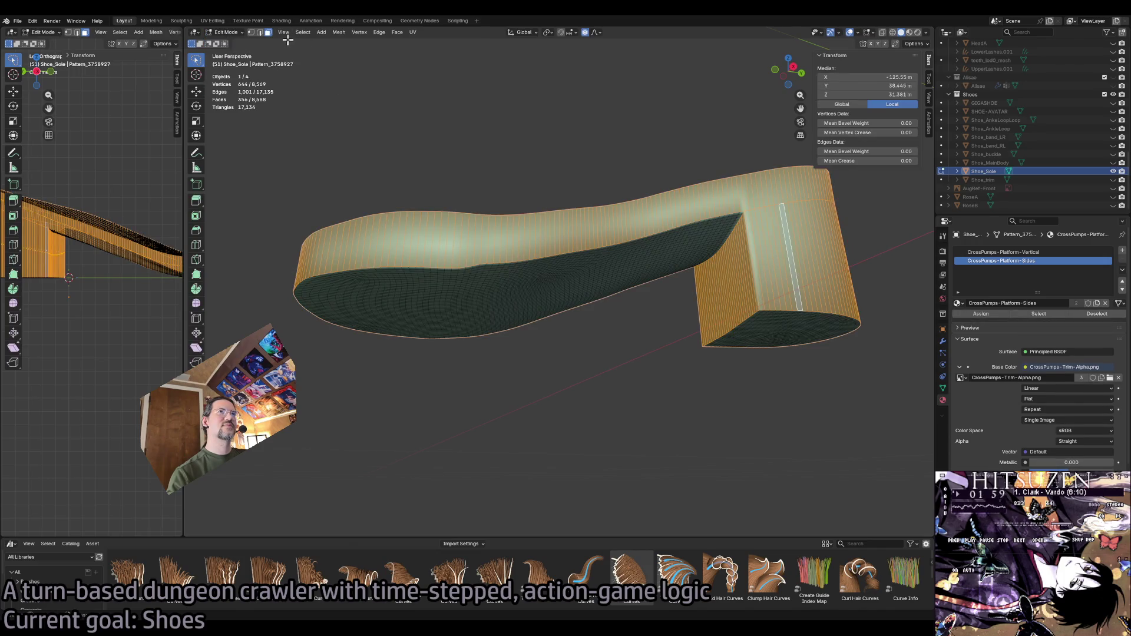
{"action": "left_click", "coordinate": [233, 33]}
{"action": "left_click", "coordinate": [232, 74]}
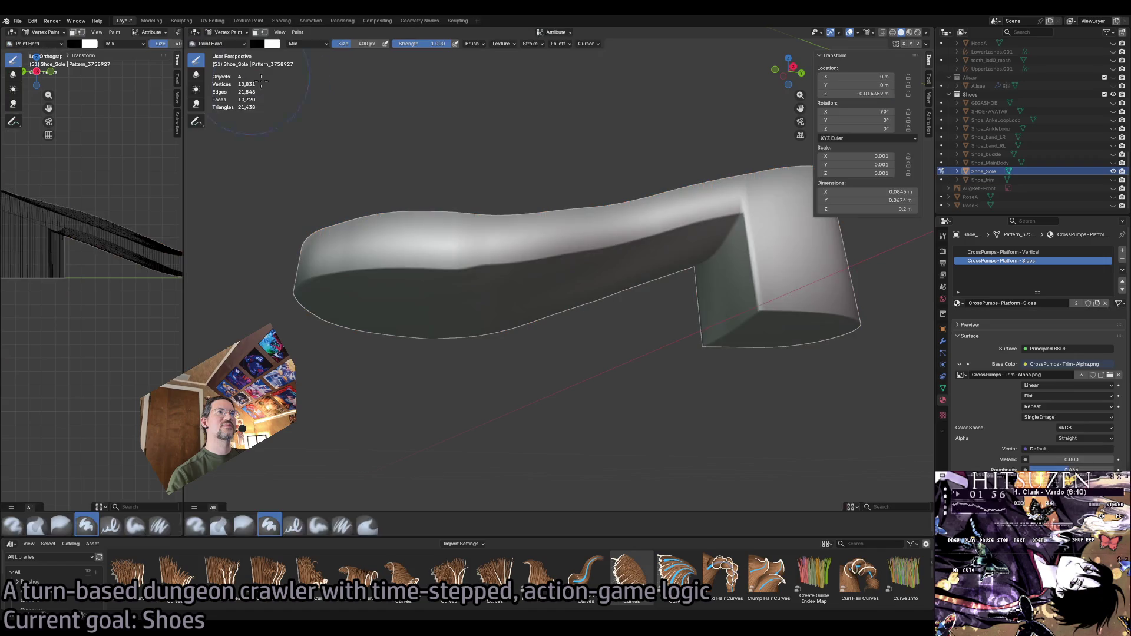
Try the Smear tool, return to solid-colour painting and browse the Paint menu.
{"action": "left_click", "coordinate": [196, 103]}
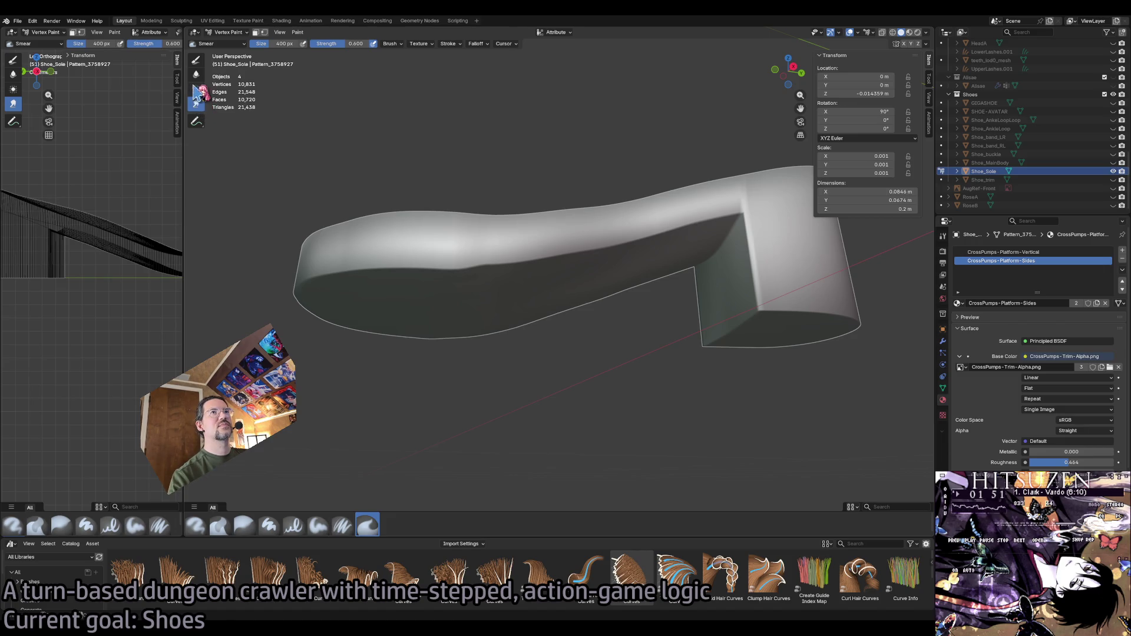
{"action": "left_click", "coordinate": [198, 60]}
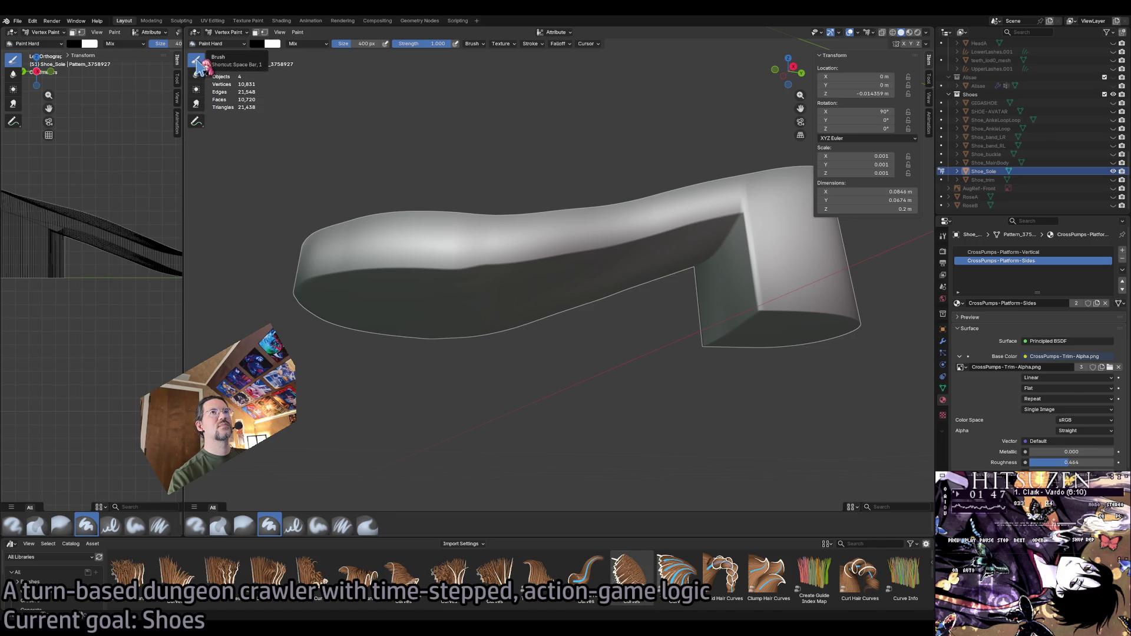
{"action": "left_click", "coordinate": [196, 125]}
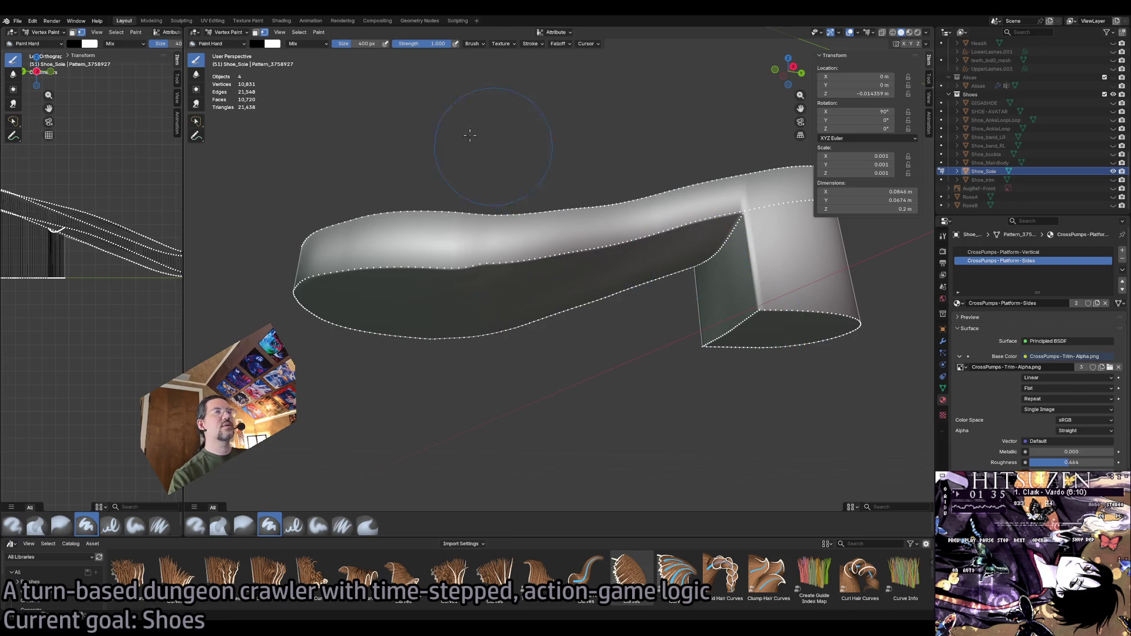
{"action": "left_click", "coordinate": [298, 33]}
{"action": "mouse_move", "coordinate": [319, 33]}
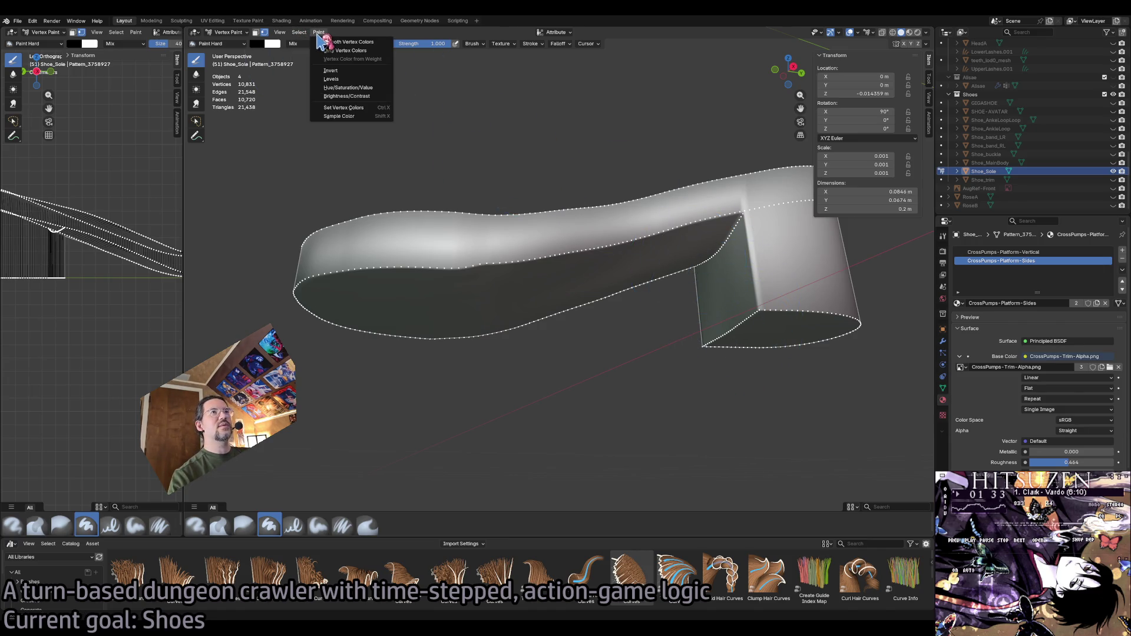
{"action": "left_click", "coordinate": [347, 111]}
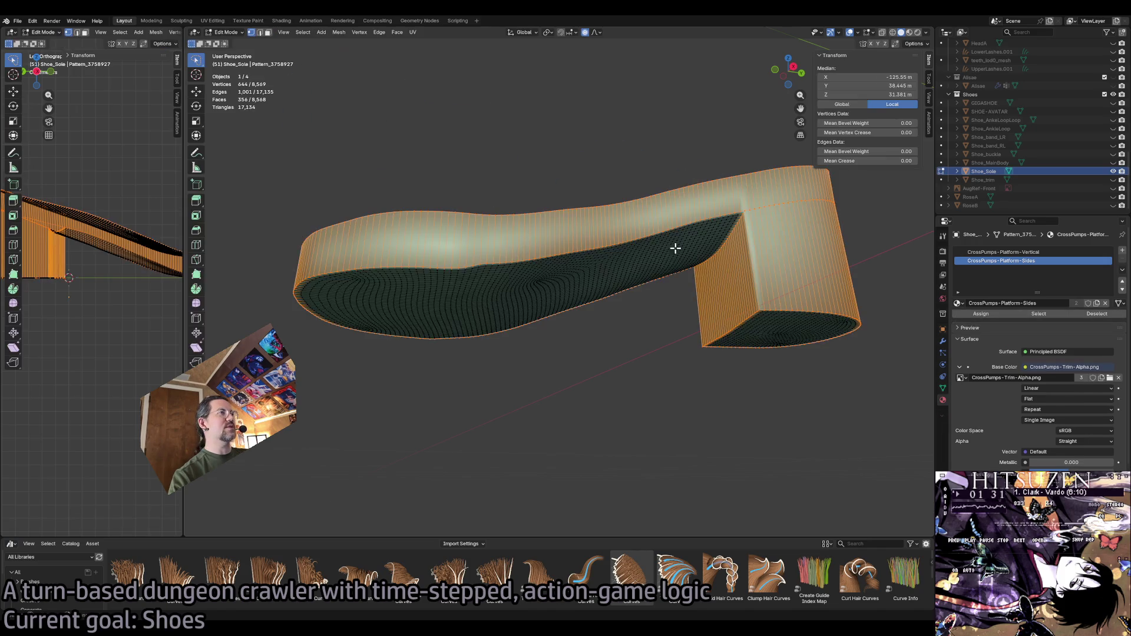
Deselect all sole faces and save the blend file.
{"action": "key", "text": "Tab"}
{"action": "left_click_drag", "start_coordinate": [731, 372], "coordinate": [875, 357]}
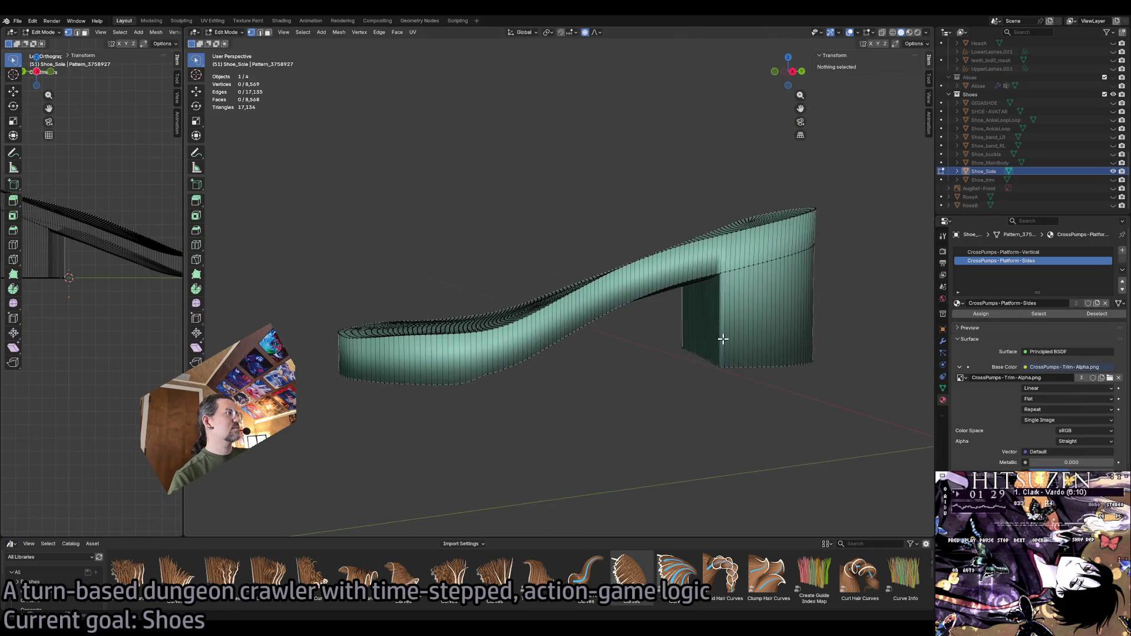
{"action": "key", "text": "ctrl+s"}
Step through the Properties tabs to Shoe_Sole's mesh data settings.
{"action": "left_click", "coordinate": [942, 364]}
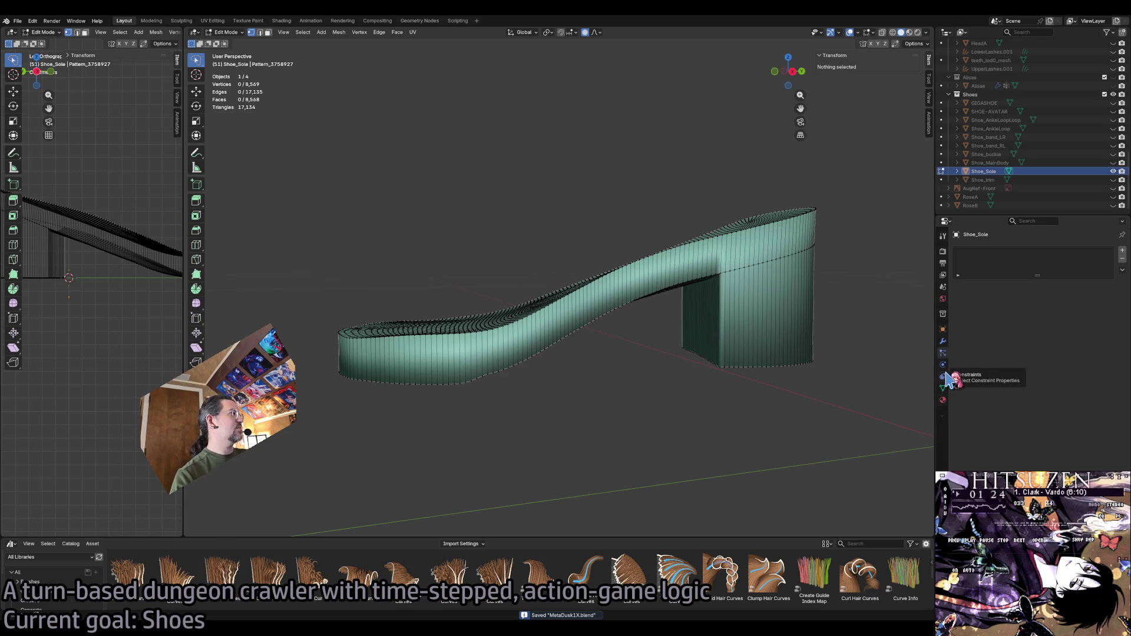
{"action": "left_click", "coordinate": [941, 341]}
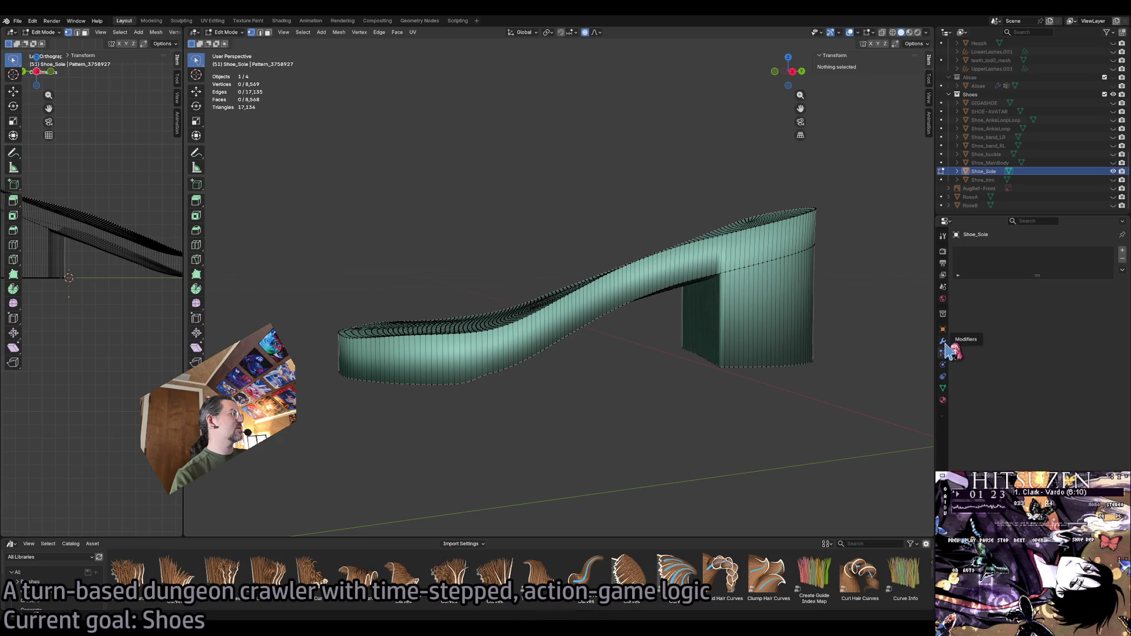
{"action": "left_click", "coordinate": [943, 329]}
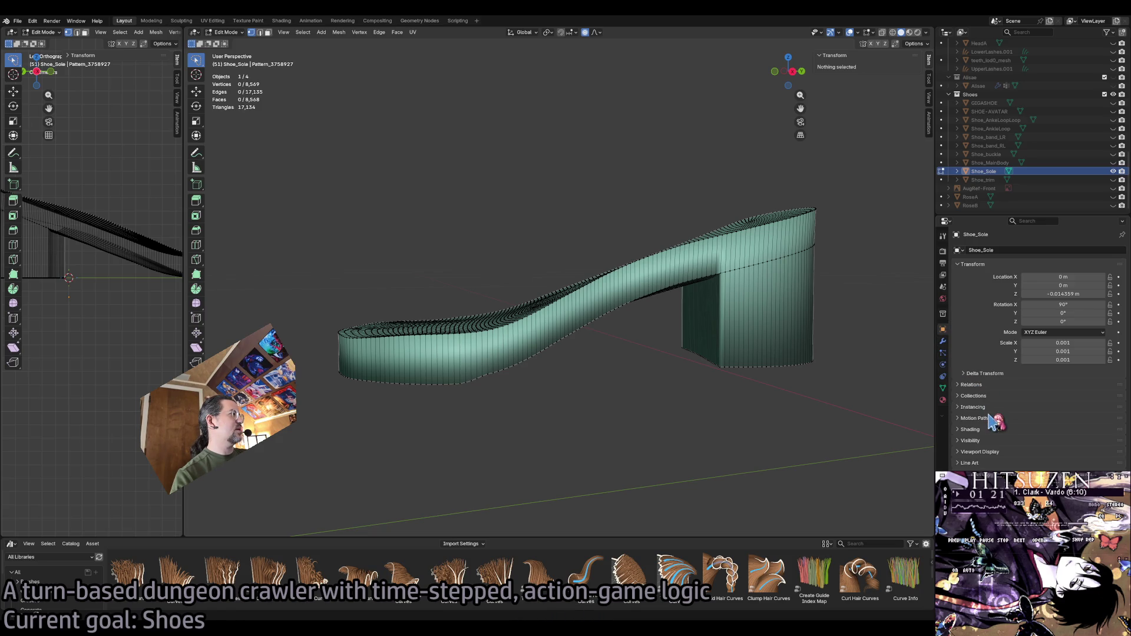
{"action": "left_click", "coordinate": [943, 353]}
{"action": "left_click", "coordinate": [943, 365]}
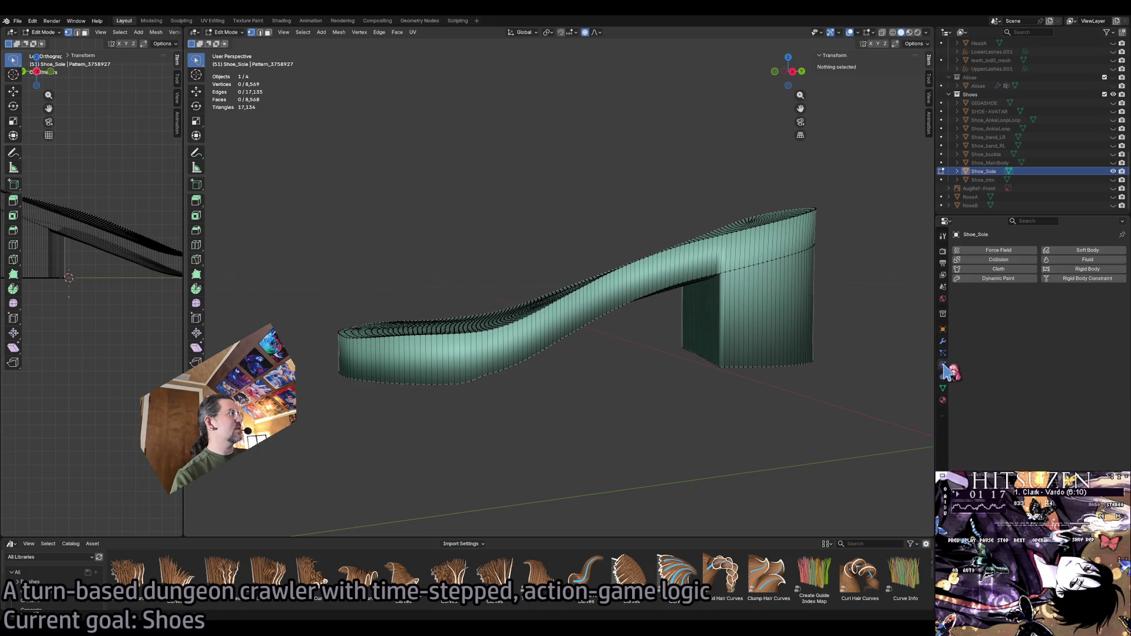
{"action": "left_click", "coordinate": [943, 388]}
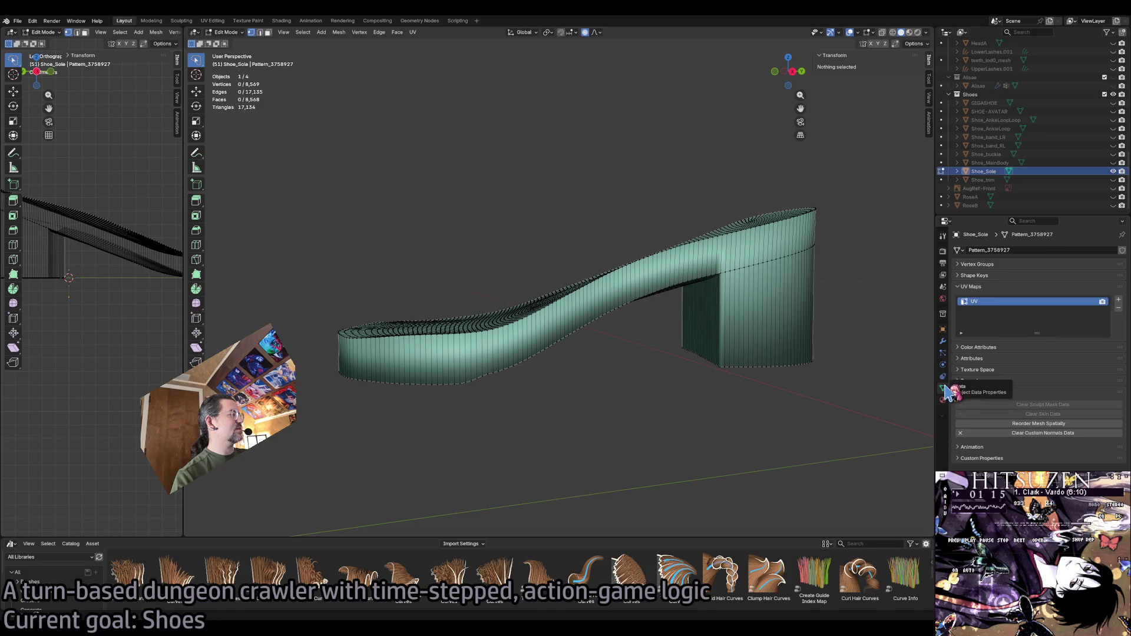
Expand and collapse the Color Attributes panel to check the sole's vertex colours.
{"action": "left_click", "coordinate": [992, 349]}
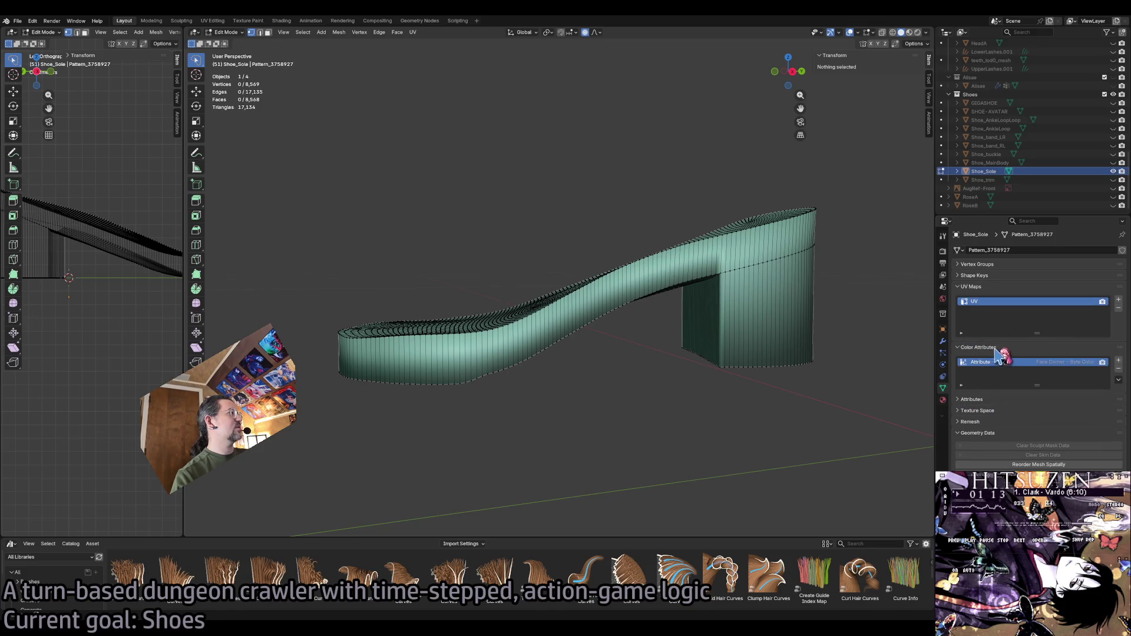
{"action": "left_click", "coordinate": [1001, 349]}
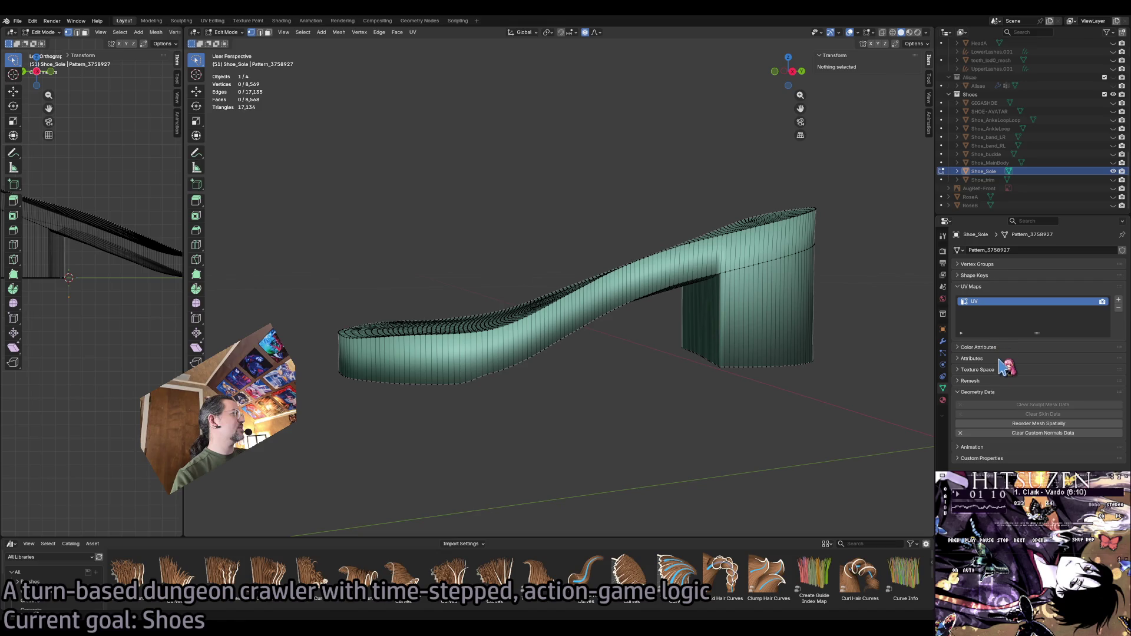
{"action": "left_click", "coordinate": [1001, 349]}
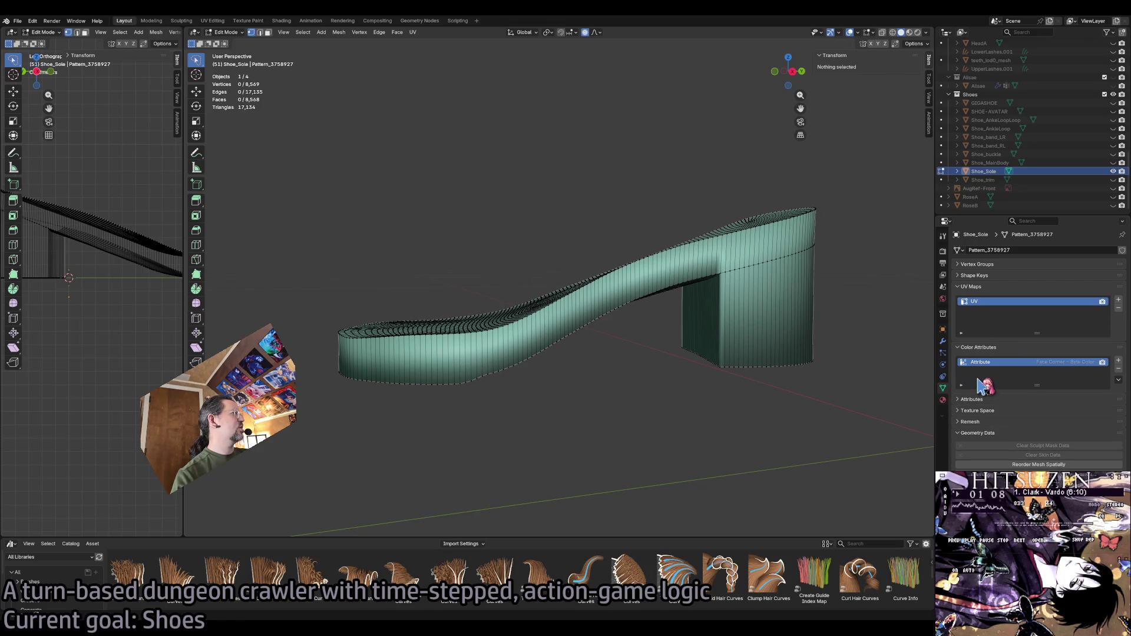
{"action": "left_click", "coordinate": [985, 349]}
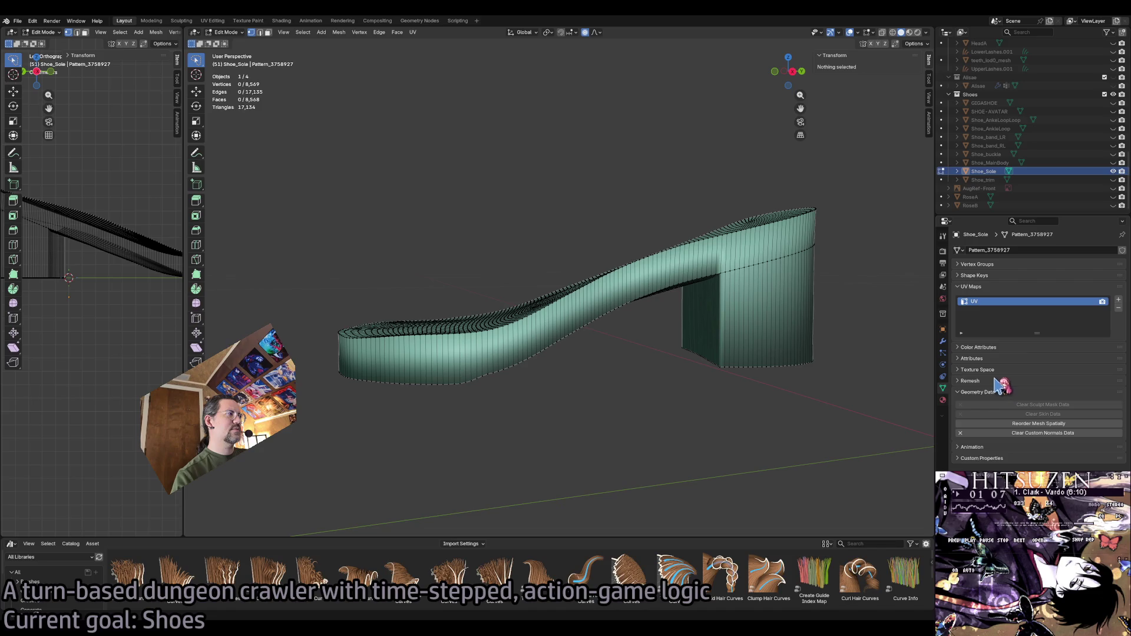
{"action": "left_click", "coordinate": [1015, 394]}
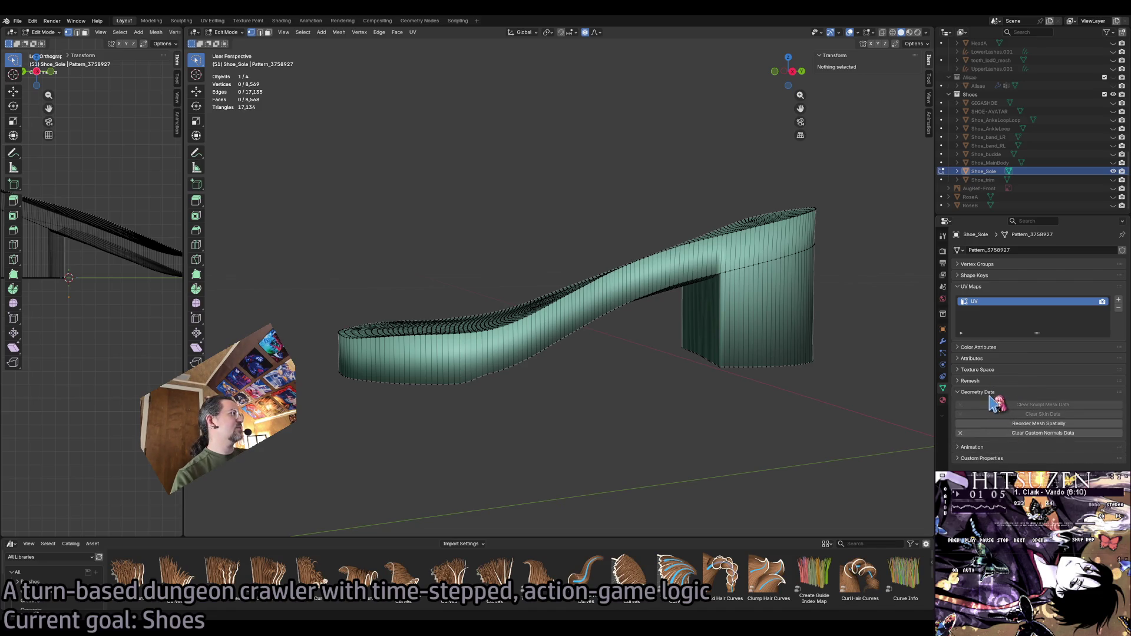
Check the Vertex Groups panel, then unhide all the shoe pieces in the Outliner.
{"action": "left_click", "coordinate": [981, 265]}
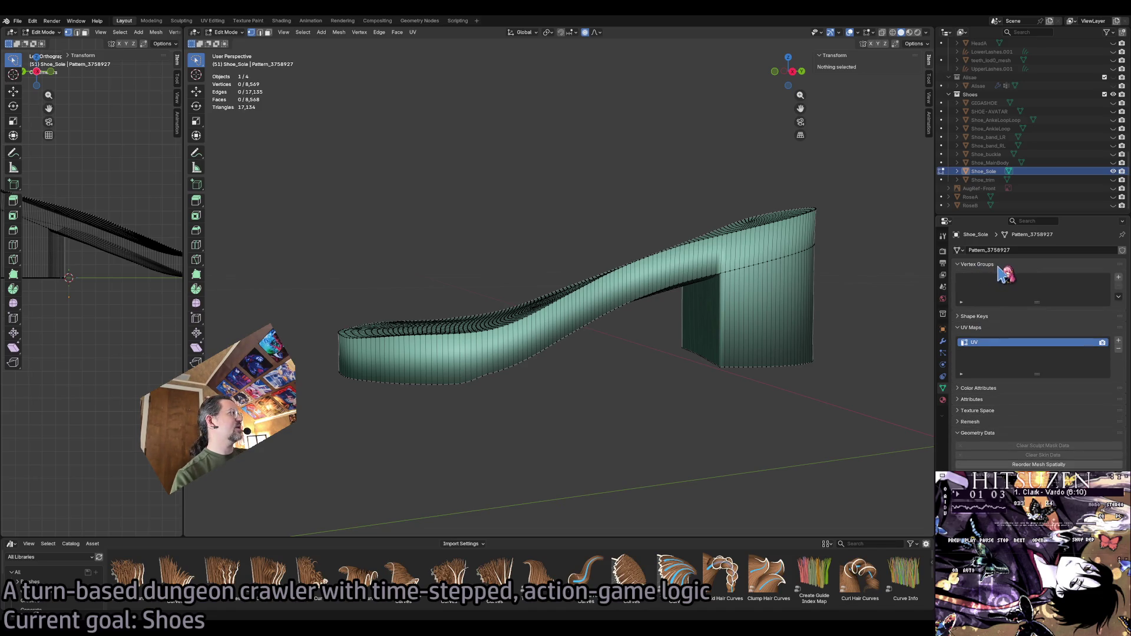
{"action": "left_click", "coordinate": [997, 266]}
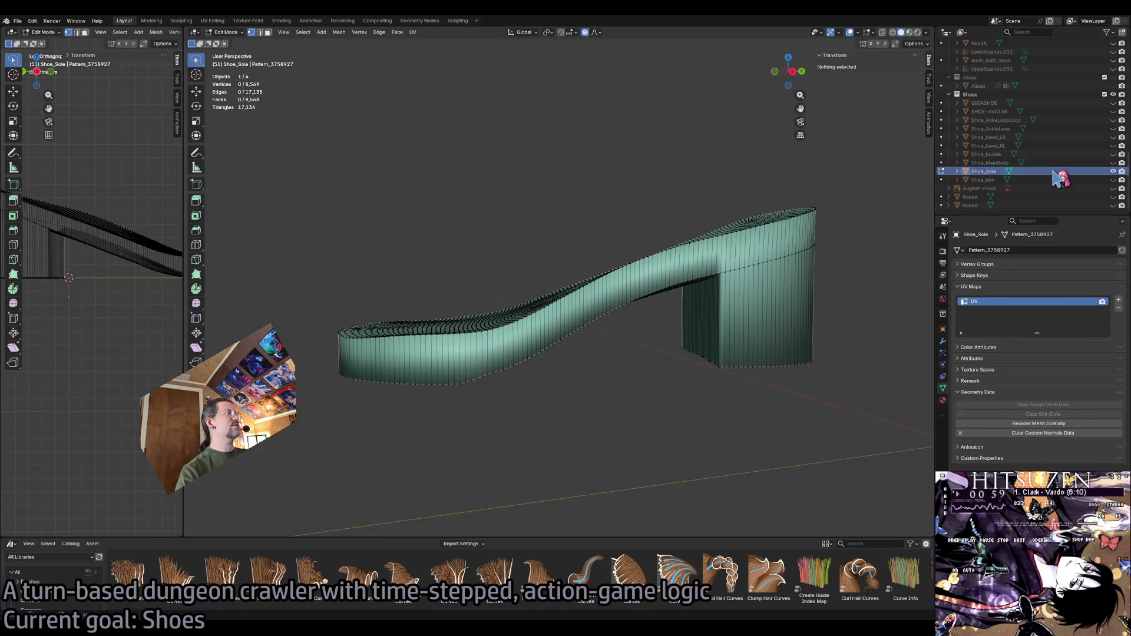
{"action": "scroll", "coordinate": [1054, 168], "scroll_direction": "up", "scroll_amount": 3}
{"action": "scroll", "coordinate": [1057, 156], "scroll_direction": "up", "scroll_amount": 2}
{"action": "scroll", "coordinate": [1058, 157], "scroll_direction": "down", "scroll_amount": 2}
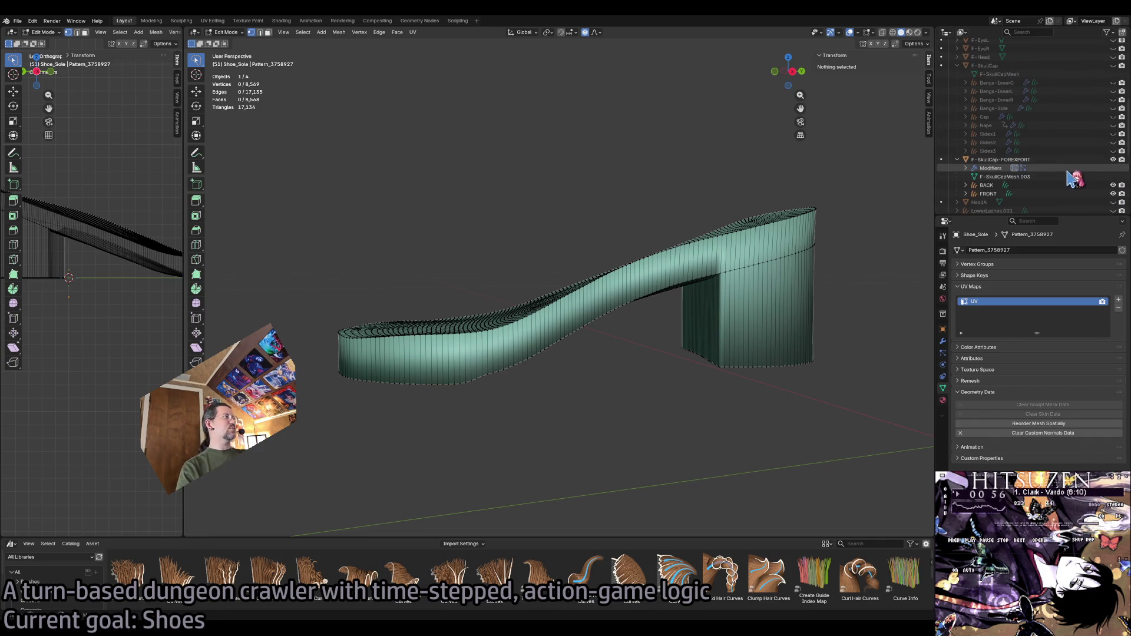
{"action": "scroll", "coordinate": [1079, 180], "scroll_direction": "down", "scroll_amount": 3}
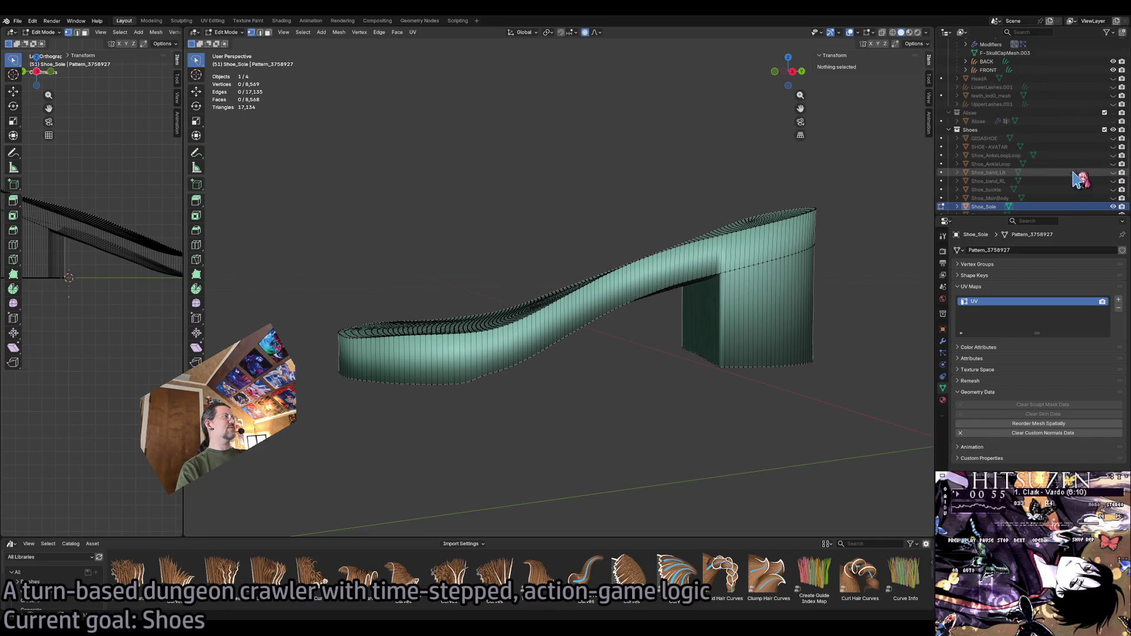
{"action": "left_click", "coordinate": [1113, 205]}
{"action": "left_click", "coordinate": [1113, 137]}
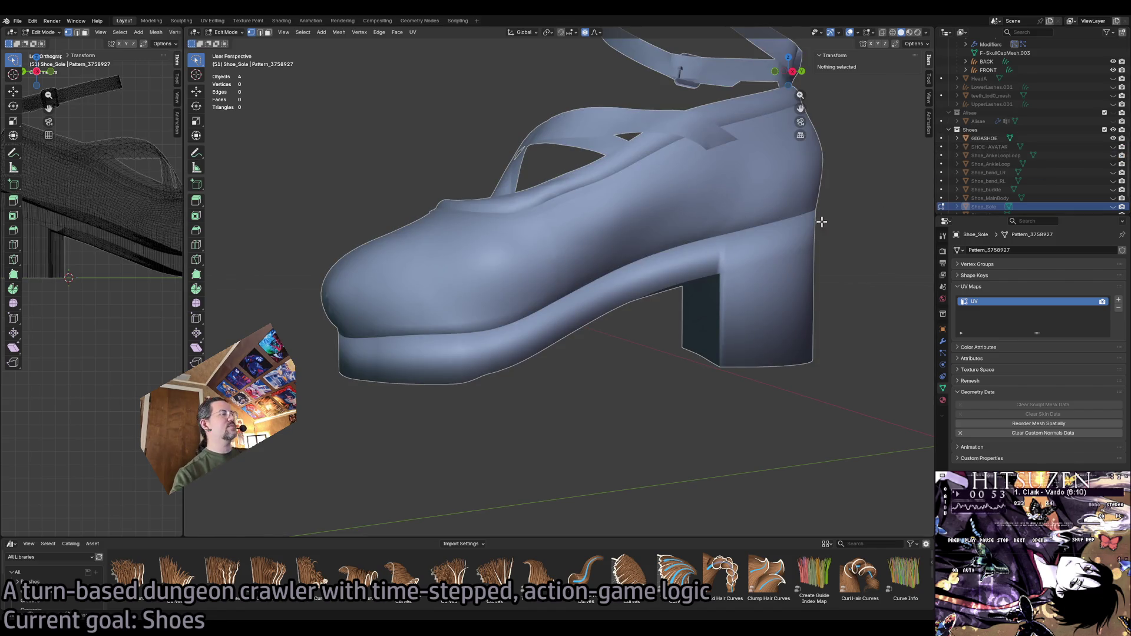
{"action": "scroll", "coordinate": [586, 345], "scroll_direction": "up", "scroll_amount": 5}
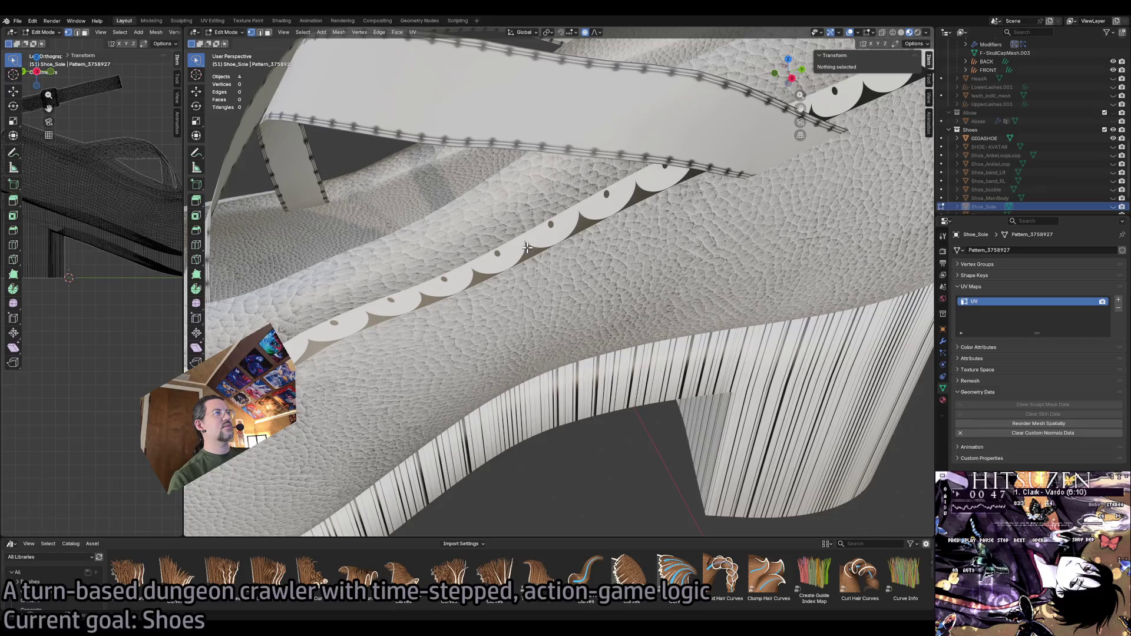
{"action": "scroll", "coordinate": [550, 273], "scroll_direction": "down", "scroll_amount": 2}
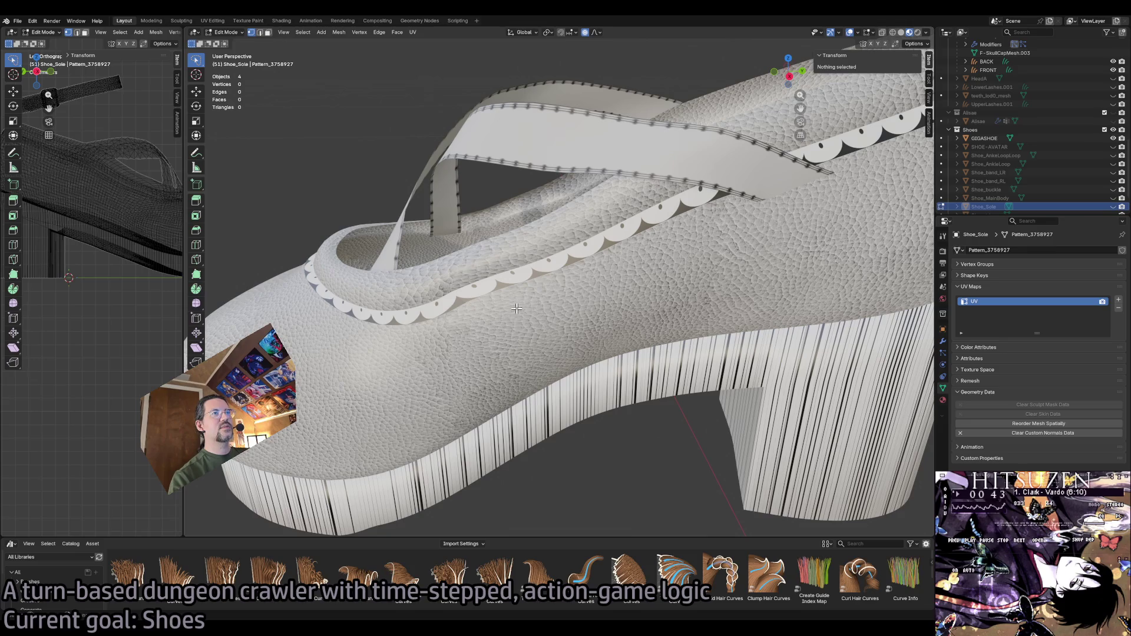
Select GIGASHOE and enter Edit Mode on it with nothing selected.
{"action": "key", "text": "ctrl+Tab"}
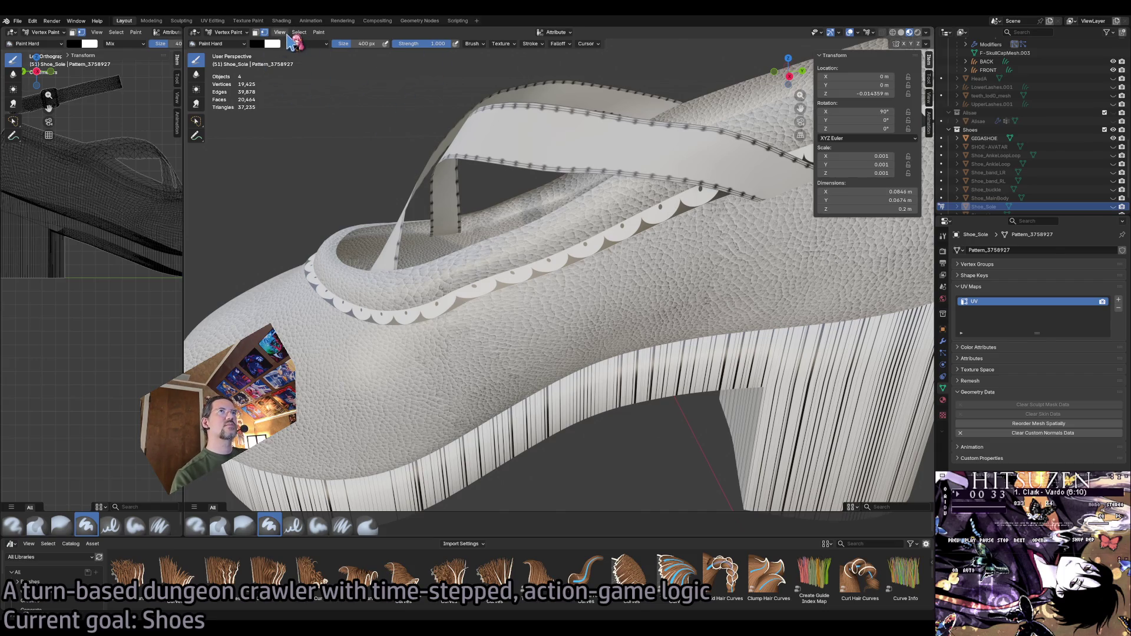
{"action": "left_click", "coordinate": [1050, 139]}
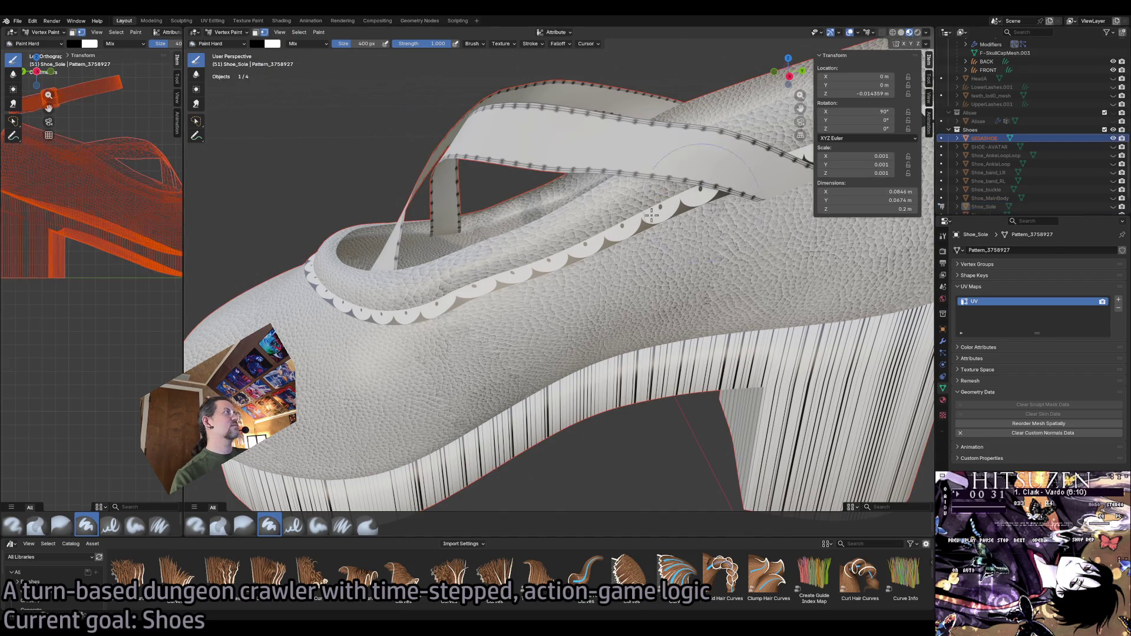
{"action": "key", "text": "Tab"}
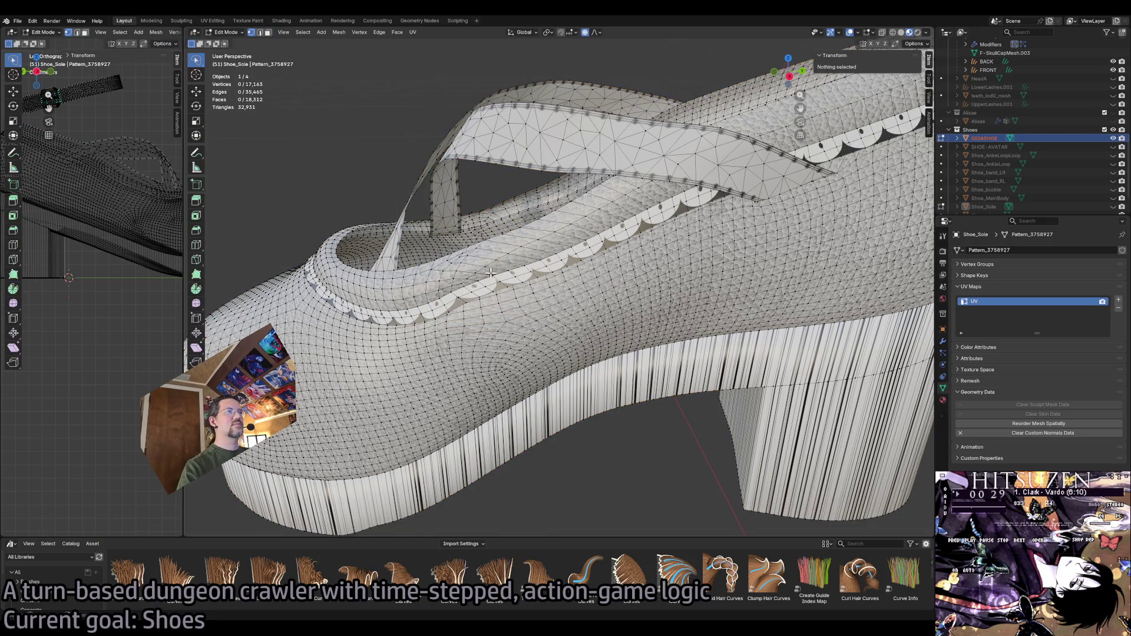
{"action": "left_click", "coordinate": [458, 300]}
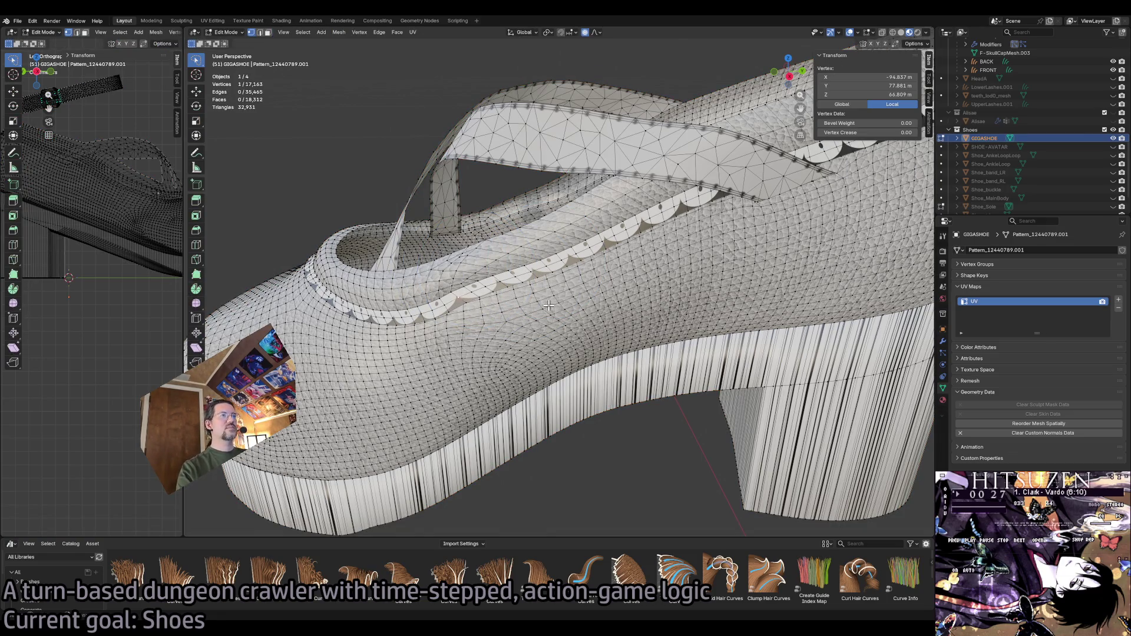
{"action": "left_click", "coordinate": [336, 179]}
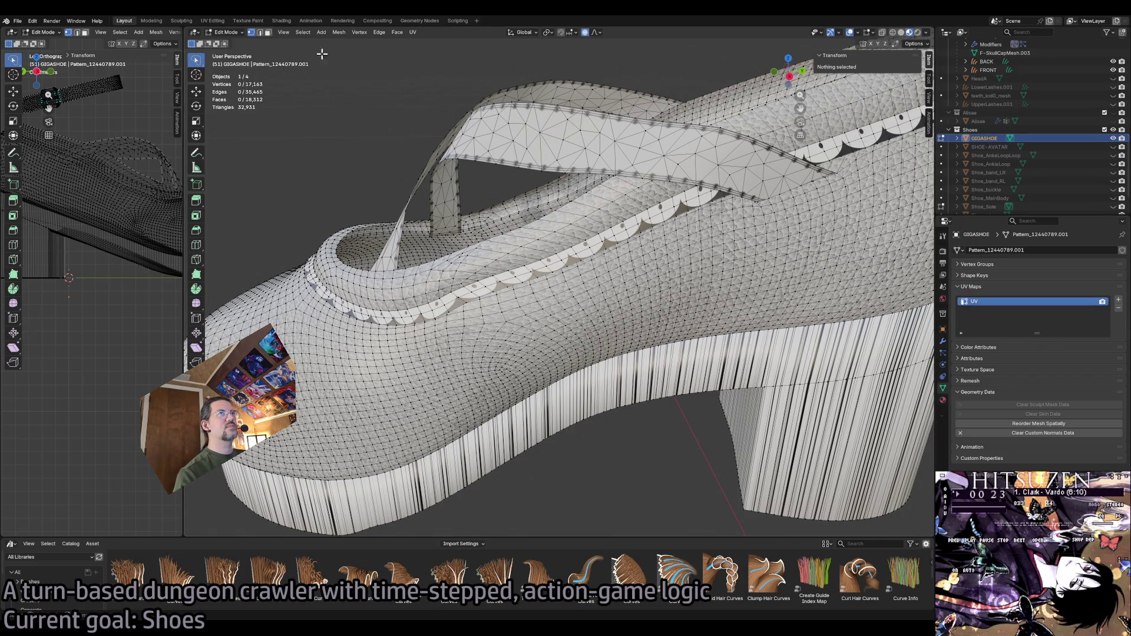
In the UV Editing workspace, select the linked trim faces and box-select both UV islands.
{"action": "left_click", "coordinate": [212, 19]}
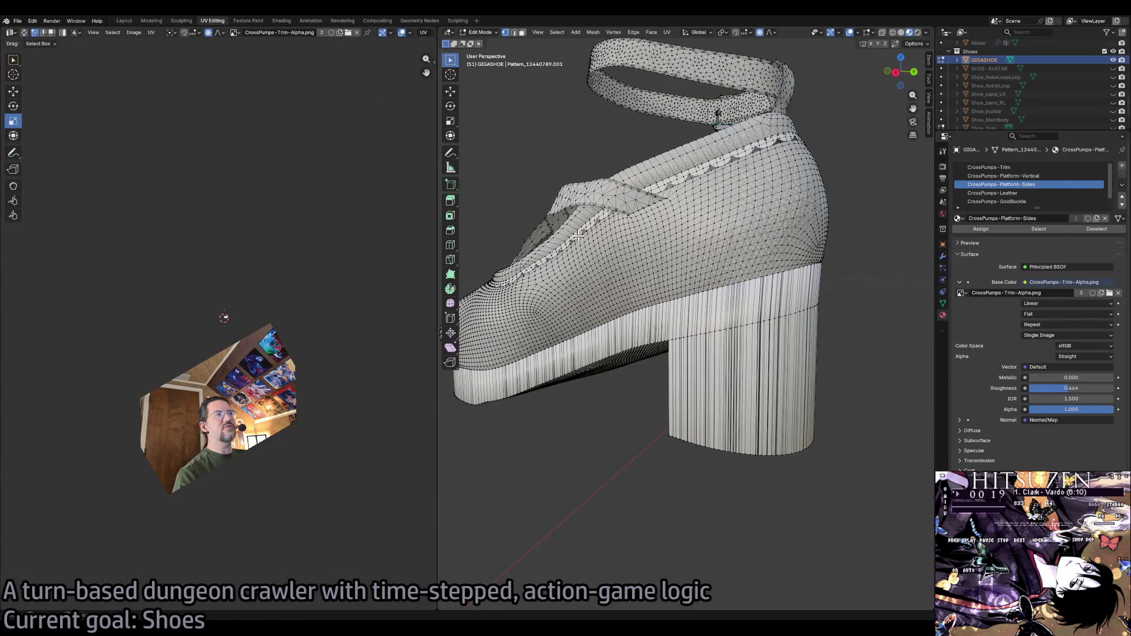
{"action": "key", "text": "ctrl+l"}
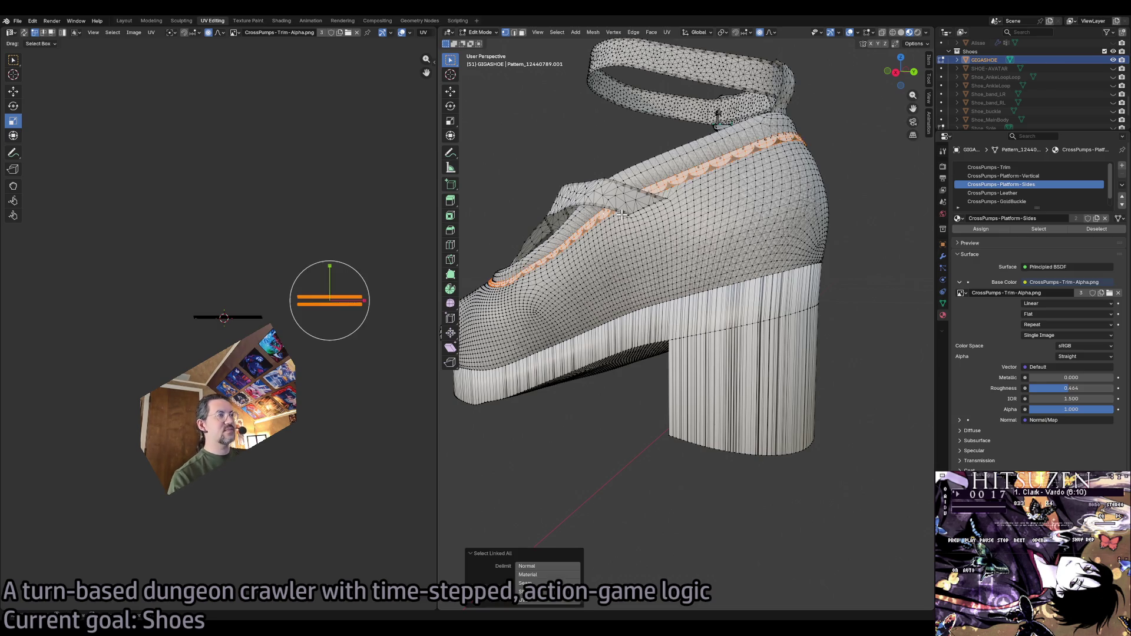
{"action": "scroll", "coordinate": [407, 313], "scroll_direction": "up", "scroll_amount": 2}
{"action": "scroll", "coordinate": [390, 300], "scroll_direction": "up", "scroll_amount": 2}
{"action": "left_click", "coordinate": [425, 261]}
{"action": "left_click_drag", "start_coordinate": [421, 251], "coordinate": [199, 364]}
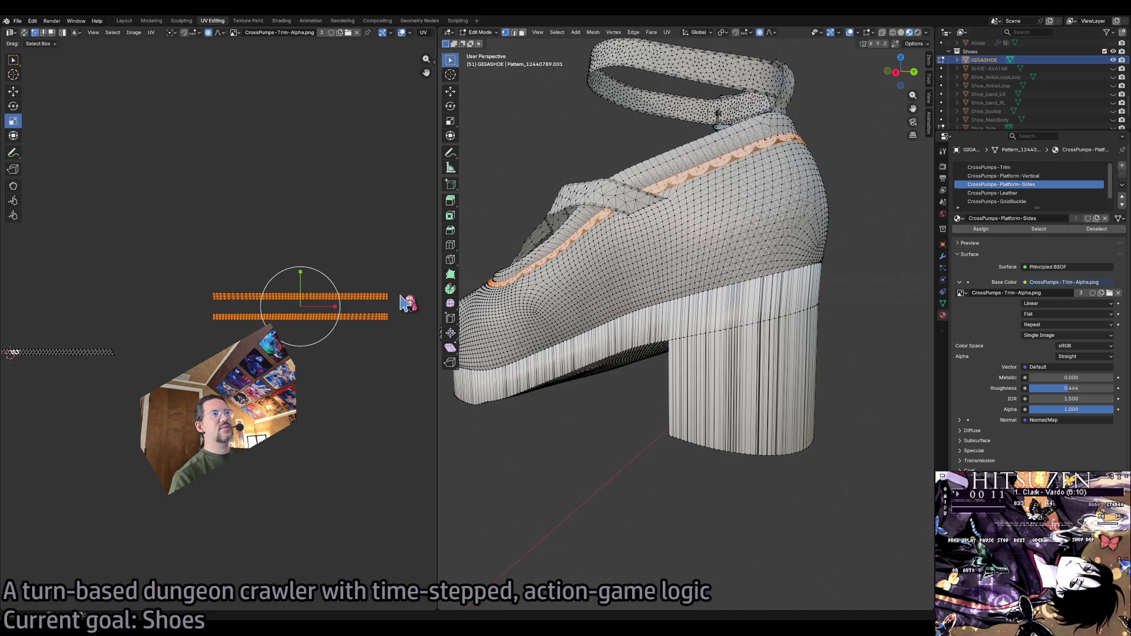
{"action": "scroll", "coordinate": [369, 336], "scroll_direction": "left", "scroll_amount": 2}
{"action": "scroll", "coordinate": [354, 321], "scroll_direction": "left", "scroll_amount": 3}
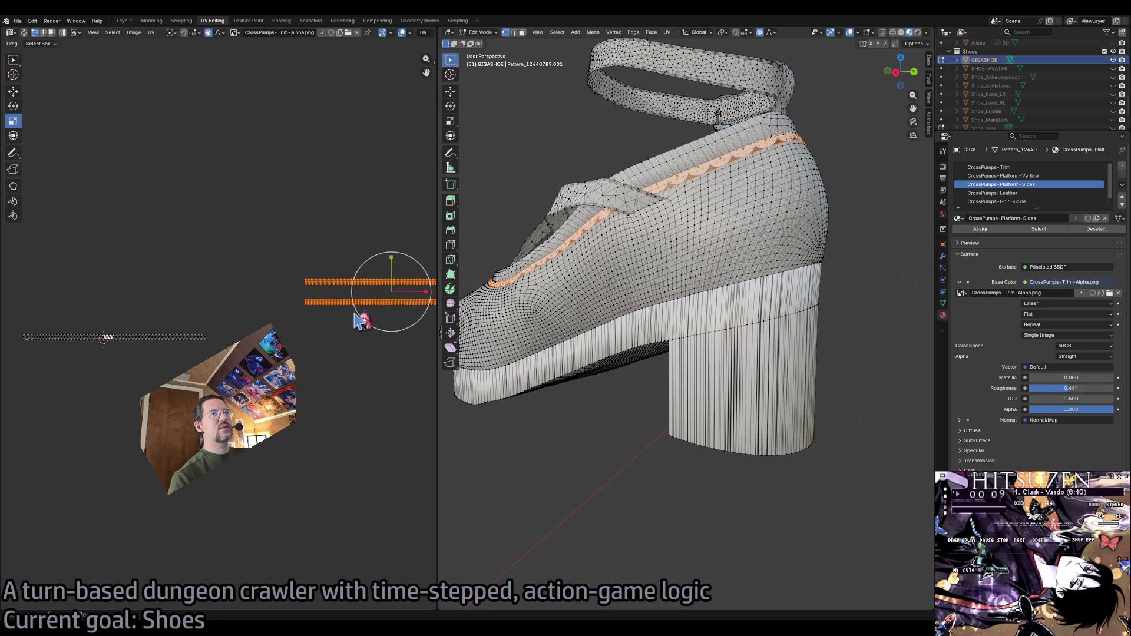
Grab the trim UV islands and slide them left across the trim texture.
{"action": "key", "text": "shift+space"}
{"action": "key", "text": "g"}
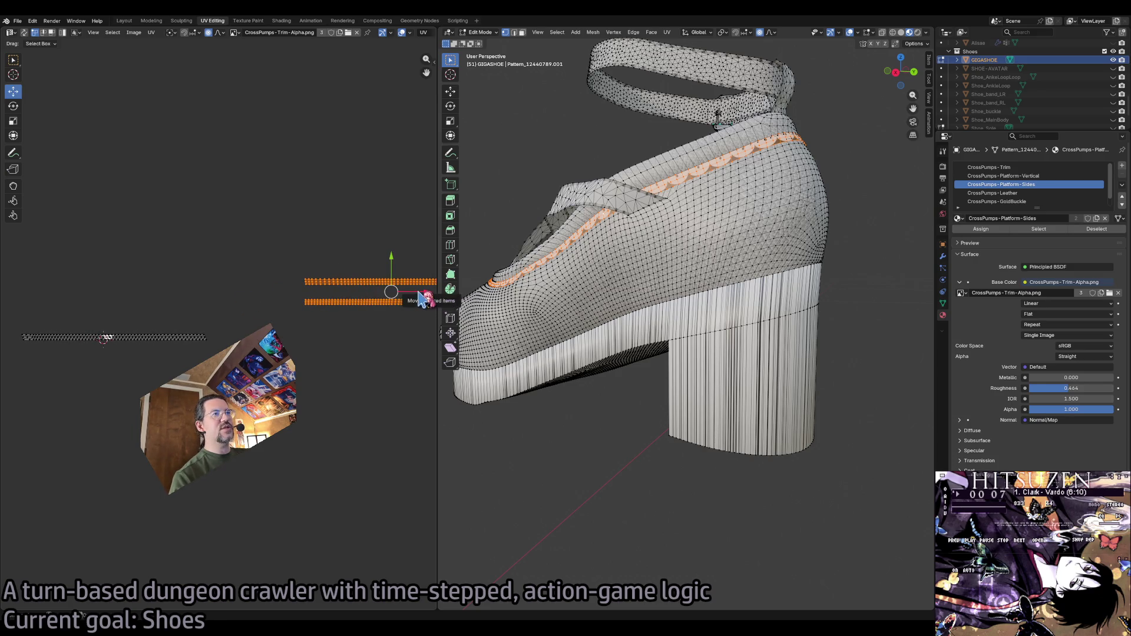
{"action": "left_click_drag", "start_coordinate": [423, 299], "coordinate": [136, 310]}
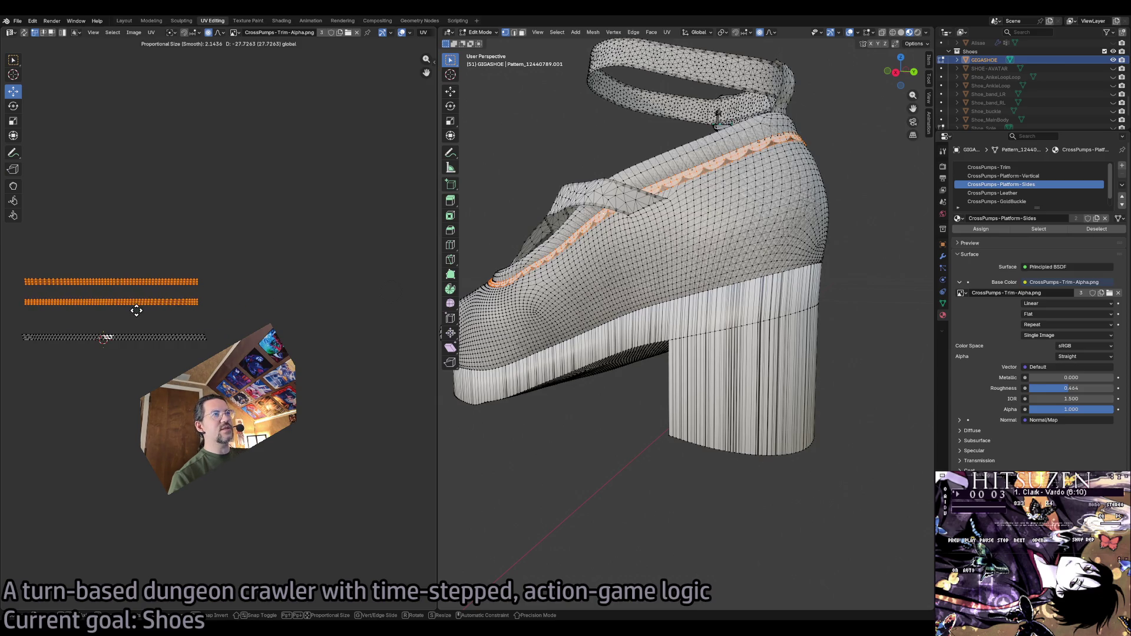
{"action": "left_click_drag", "start_coordinate": [136, 311], "coordinate": [131, 313]}
{"action": "scroll", "coordinate": [131, 312], "scroll_direction": "up", "scroll_amount": 1}
{"action": "scroll", "coordinate": [668, 351], "scroll_direction": "up", "scroll_amount": 5}
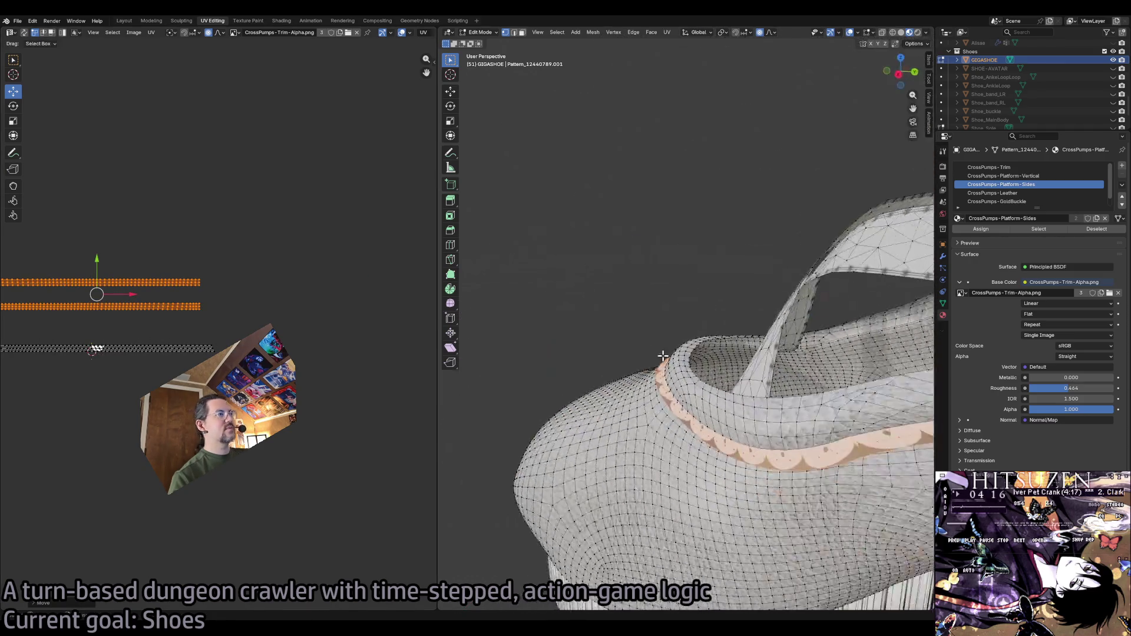
{"action": "scroll", "coordinate": [670, 351], "scroll_direction": "up", "scroll_amount": 3}
{"action": "scroll", "coordinate": [112, 298], "scroll_direction": "up", "scroll_amount": 1}
{"action": "scroll", "coordinate": [147, 280], "scroll_direction": "up", "scroll_amount": 2}
{"action": "scroll", "coordinate": [125, 212], "scroll_direction": "up", "scroll_amount": 2}
Shift the trim UV strips downward with soft falloff until the scalloped pattern lines up.
{"action": "key", "text": "g"}
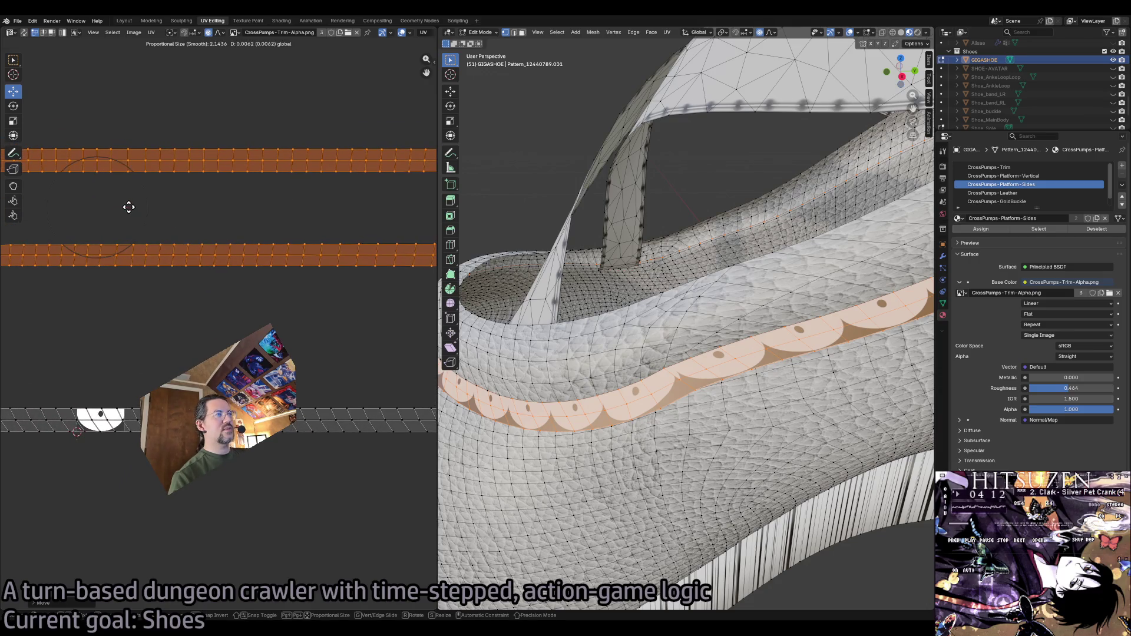
{"action": "left_click", "coordinate": [127, 207]}
{"action": "scroll", "coordinate": [715, 420], "scroll_direction": "up", "scroll_amount": 3}
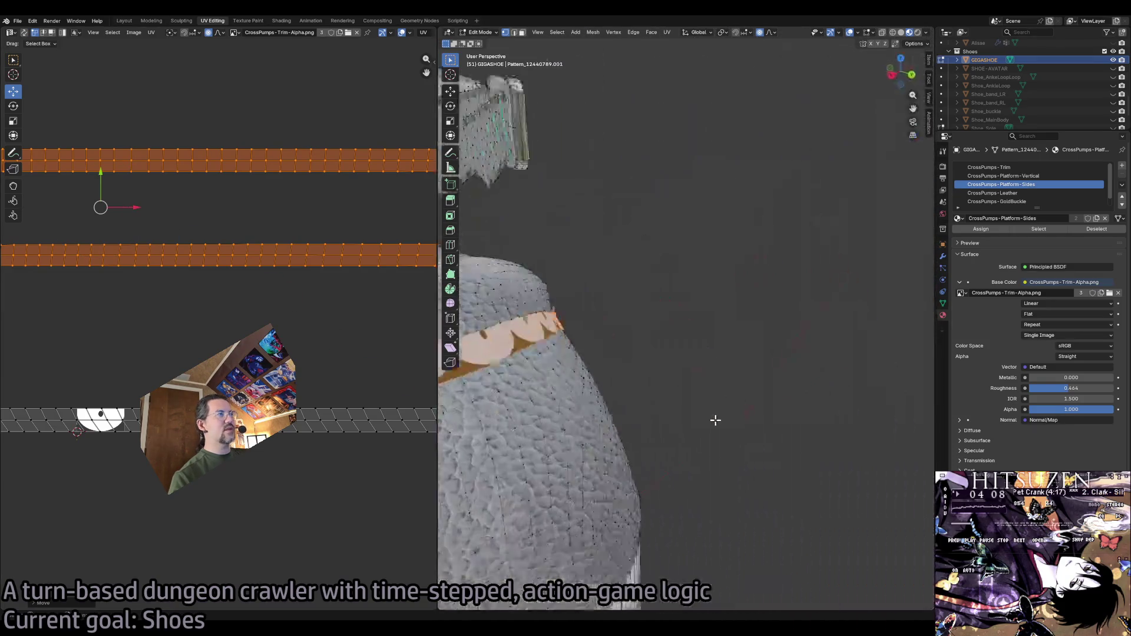
{"action": "scroll", "coordinate": [715, 420], "scroll_direction": "up", "scroll_amount": 2}
{"action": "scroll", "coordinate": [715, 420], "scroll_direction": "up", "scroll_amount": 2}
{"action": "scroll", "coordinate": [715, 420], "scroll_direction": "up", "scroll_amount": 2}
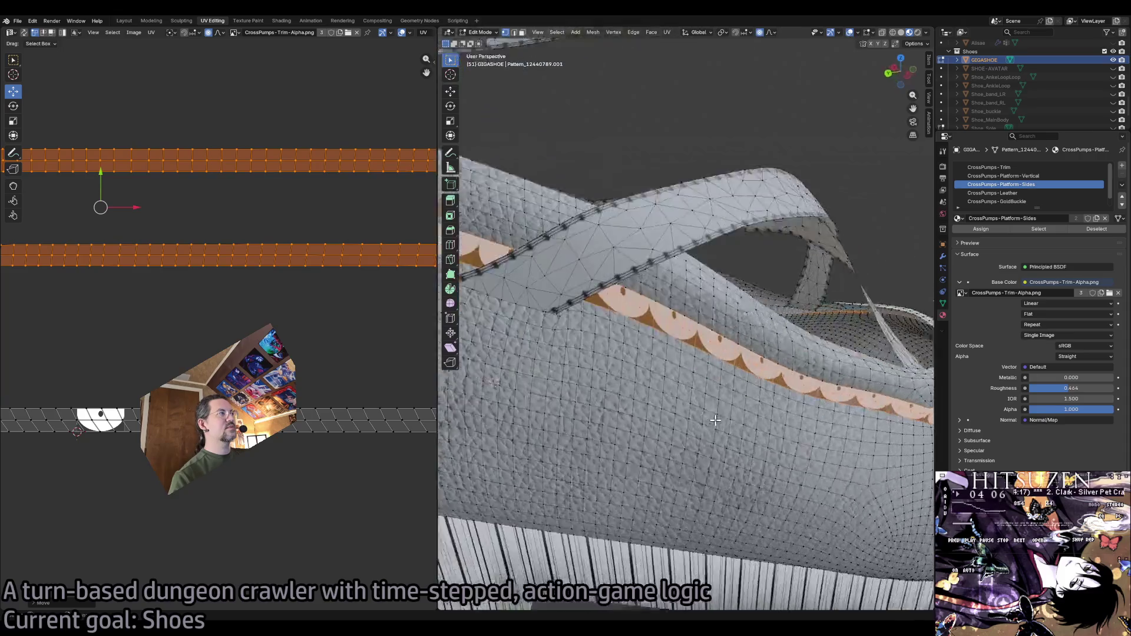
{"action": "scroll", "coordinate": [715, 420], "scroll_direction": "up", "scroll_amount": 2}
{"action": "scroll", "coordinate": [715, 420], "scroll_direction": "down", "scroll_amount": 3}
{"action": "scroll", "coordinate": [715, 420], "scroll_direction": "down", "scroll_amount": 2}
{"action": "scroll", "coordinate": [715, 420], "scroll_direction": "down", "scroll_amount": 2}
{"action": "scroll", "coordinate": [715, 420], "scroll_direction": "right", "scroll_amount": 2}
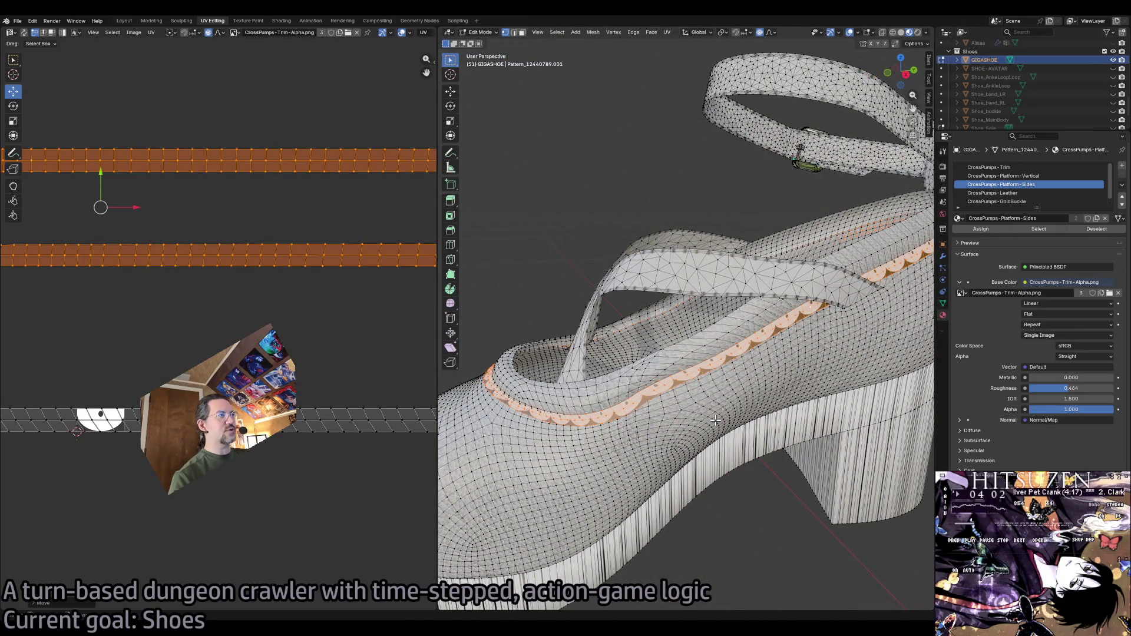
{"action": "scroll", "coordinate": [714, 422], "scroll_direction": "up", "scroll_amount": 2}
{"action": "scroll", "coordinate": [694, 423], "scroll_direction": "up", "scroll_amount": 2}
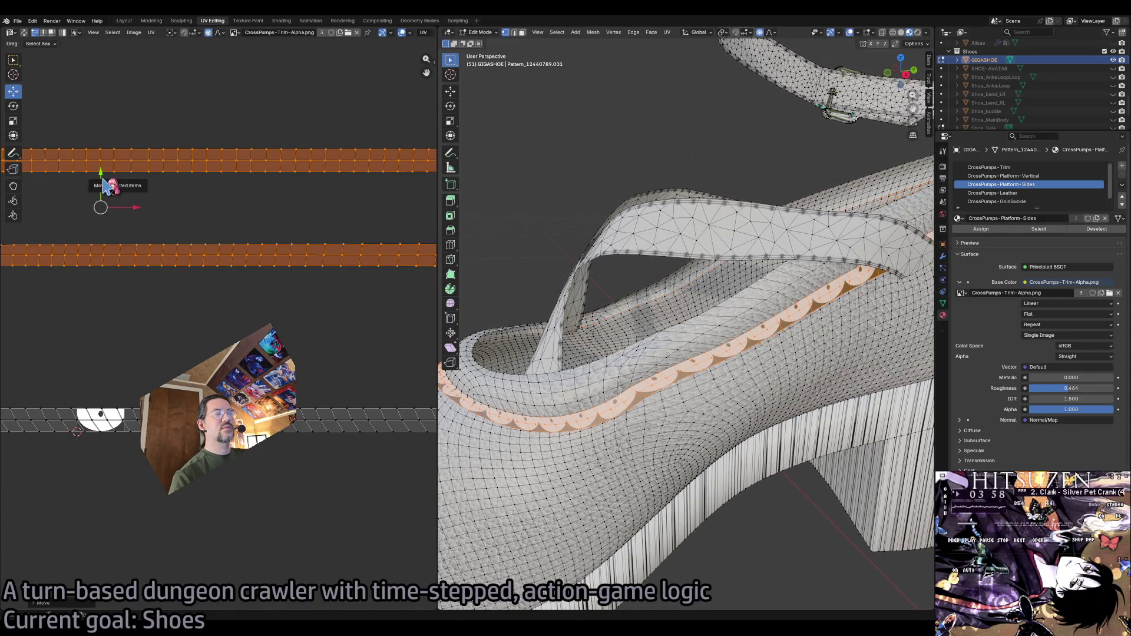
{"action": "left_click_drag", "start_coordinate": [106, 184], "coordinate": [83, 310]}
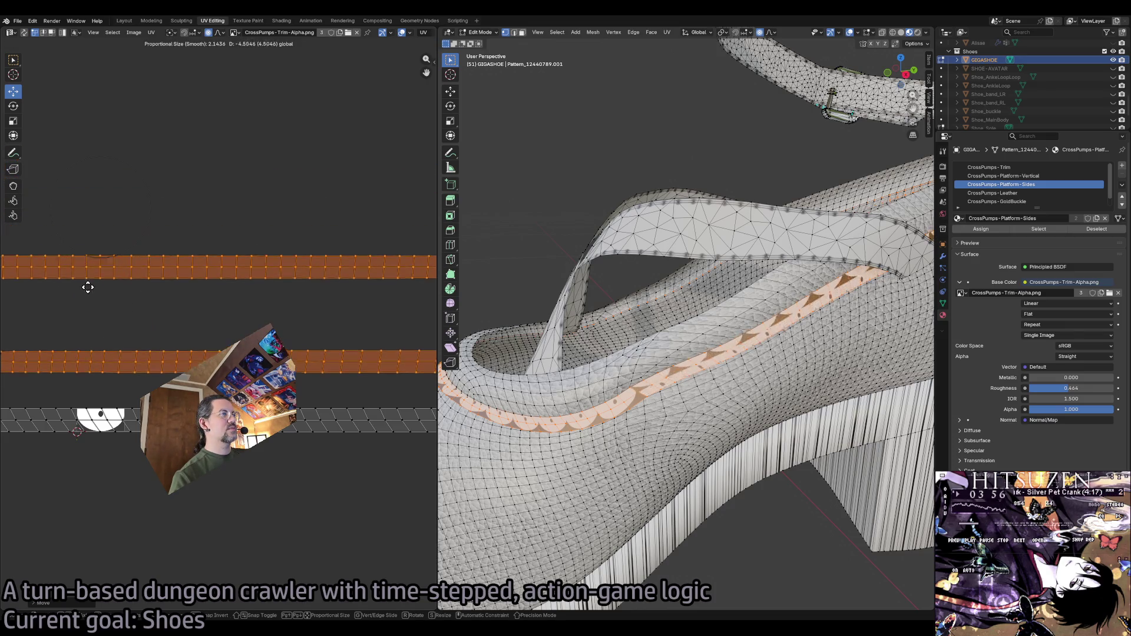
{"action": "left_click_drag", "start_coordinate": [83, 309], "coordinate": [80, 320]}
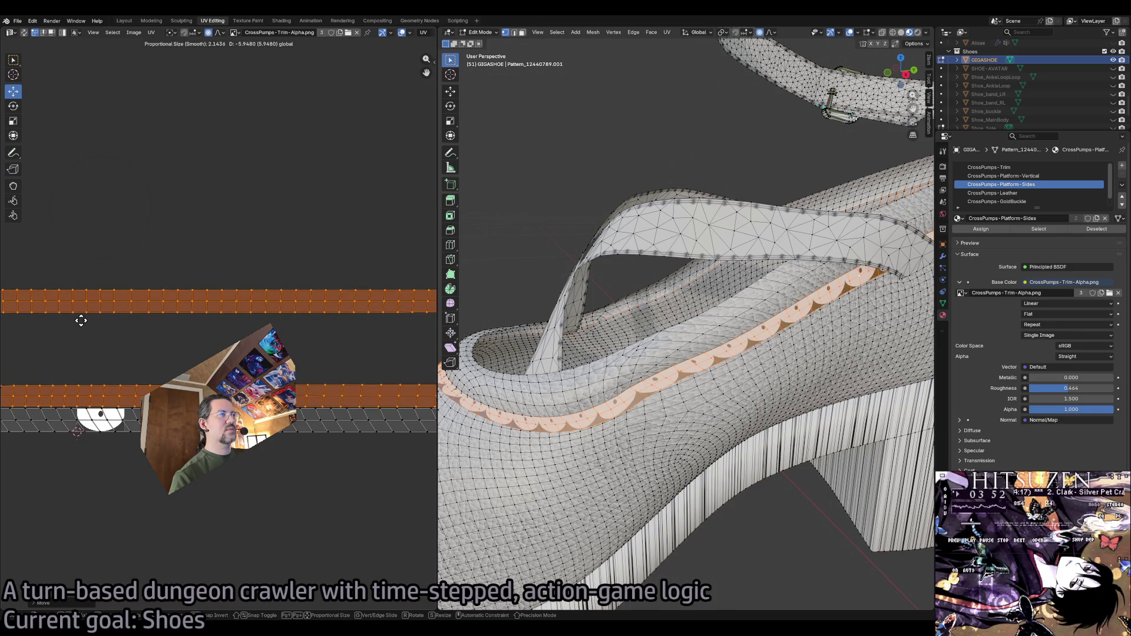
{"action": "left_click", "coordinate": [80, 320]}
{"action": "scroll", "coordinate": [640, 349], "scroll_direction": "up", "scroll_amount": 2}
{"action": "scroll", "coordinate": [639, 349], "scroll_direction": "up", "scroll_amount": 2}
{"action": "scroll", "coordinate": [640, 349], "scroll_direction": "up", "scroll_amount": 2}
{"action": "scroll", "coordinate": [640, 350], "scroll_direction": "down", "scroll_amount": 2}
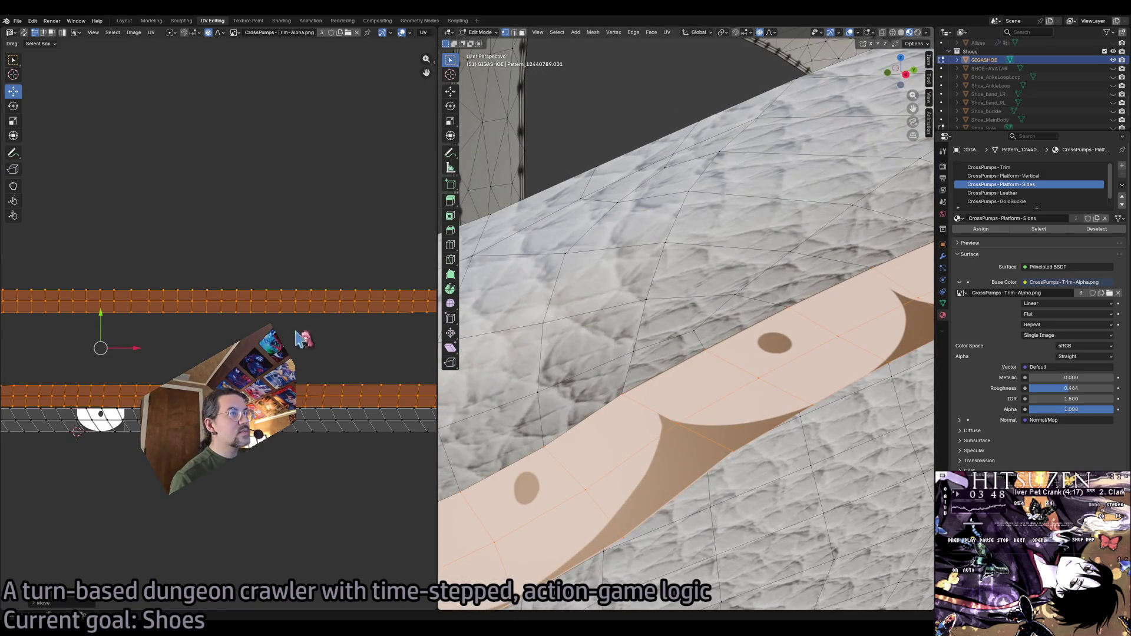
{"action": "left_click_drag", "start_coordinate": [108, 328], "coordinate": [91, 321]}
{"action": "left_click", "coordinate": [91, 321]}
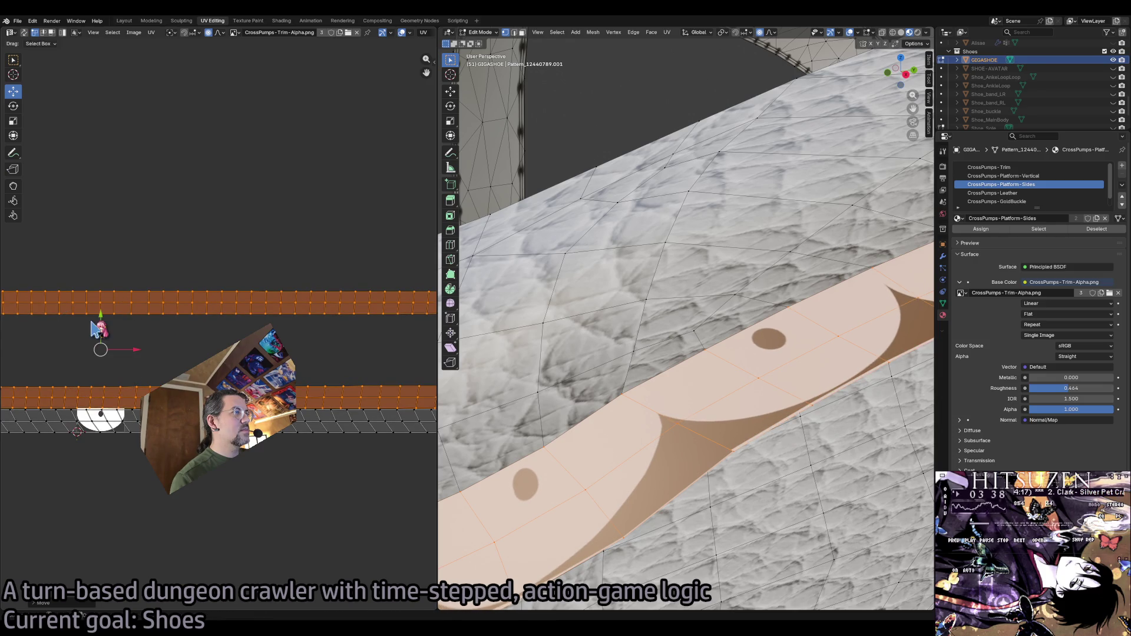
{"action": "scroll", "coordinate": [710, 407], "scroll_direction": "down", "scroll_amount": 3}
{"action": "scroll", "coordinate": [710, 407], "scroll_direction": "down", "scroll_amount": 3}
{"action": "scroll", "coordinate": [711, 407], "scroll_direction": "up", "scroll_amount": 3}
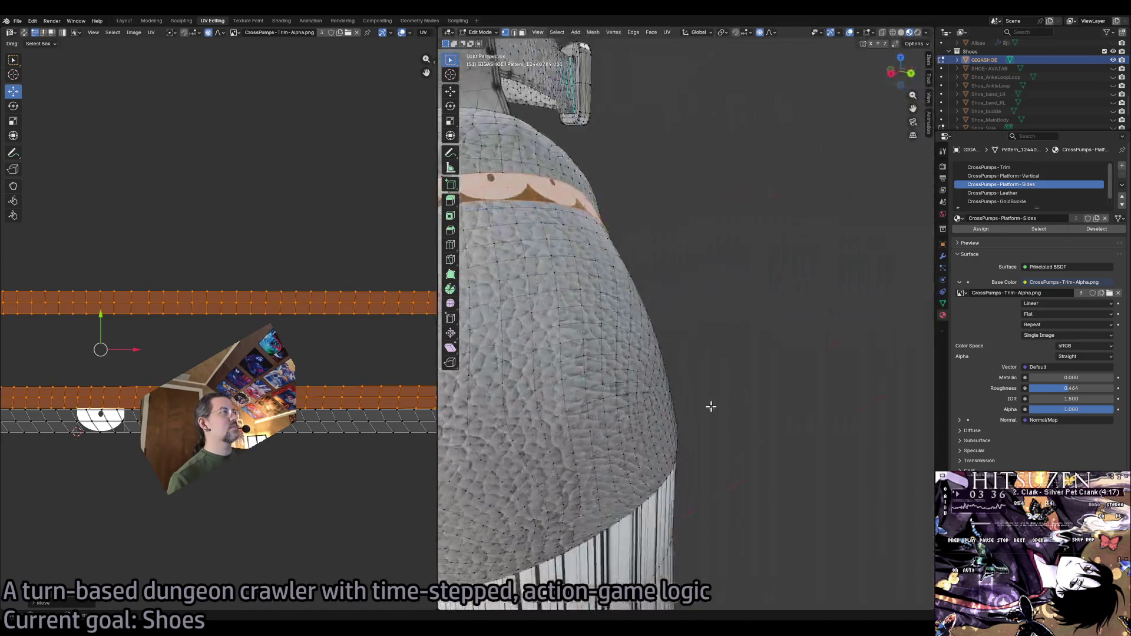
{"action": "scroll", "coordinate": [711, 407], "scroll_direction": "up", "scroll_amount": 2}
{"action": "scroll", "coordinate": [710, 407], "scroll_direction": "up", "scroll_amount": 2}
{"action": "scroll", "coordinate": [711, 407], "scroll_direction": "up", "scroll_amount": 2}
{"action": "scroll", "coordinate": [710, 407], "scroll_direction": "down", "scroll_amount": 3}
{"action": "scroll", "coordinate": [710, 407], "scroll_direction": "down", "scroll_amount": 3}
{"action": "scroll", "coordinate": [711, 406], "scroll_direction": "down", "scroll_amount": 2}
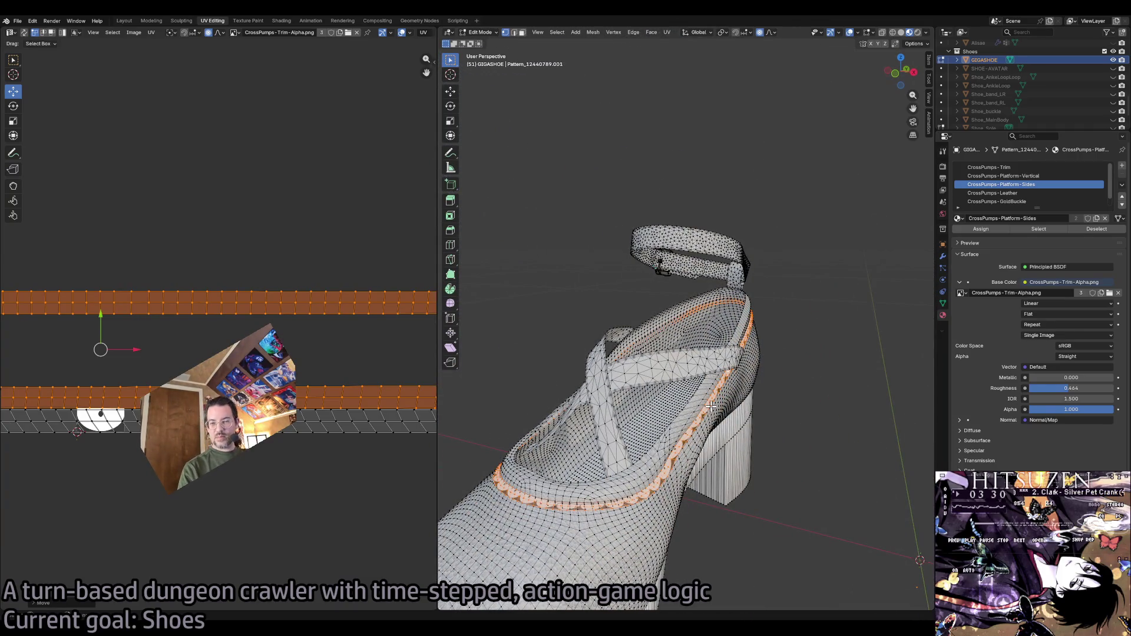
Return the shoe to object mode and switch from UV Editing to the Layout workspace.
{"action": "key", "text": "Tab"}
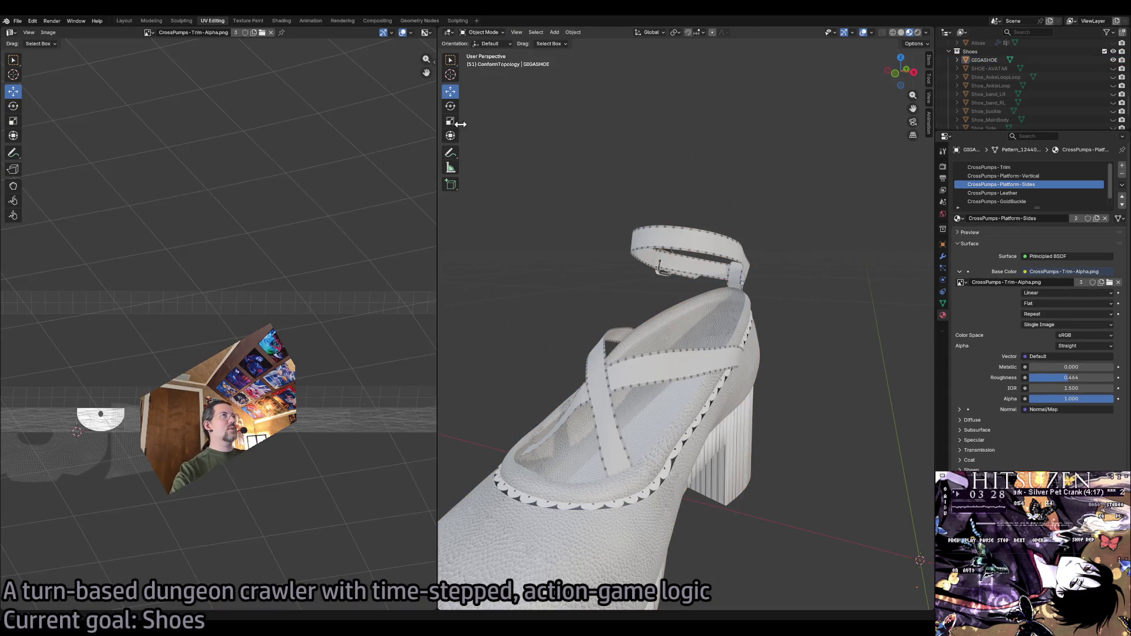
{"action": "left_click", "coordinate": [495, 33]}
{"action": "left_click", "coordinate": [485, 51]}
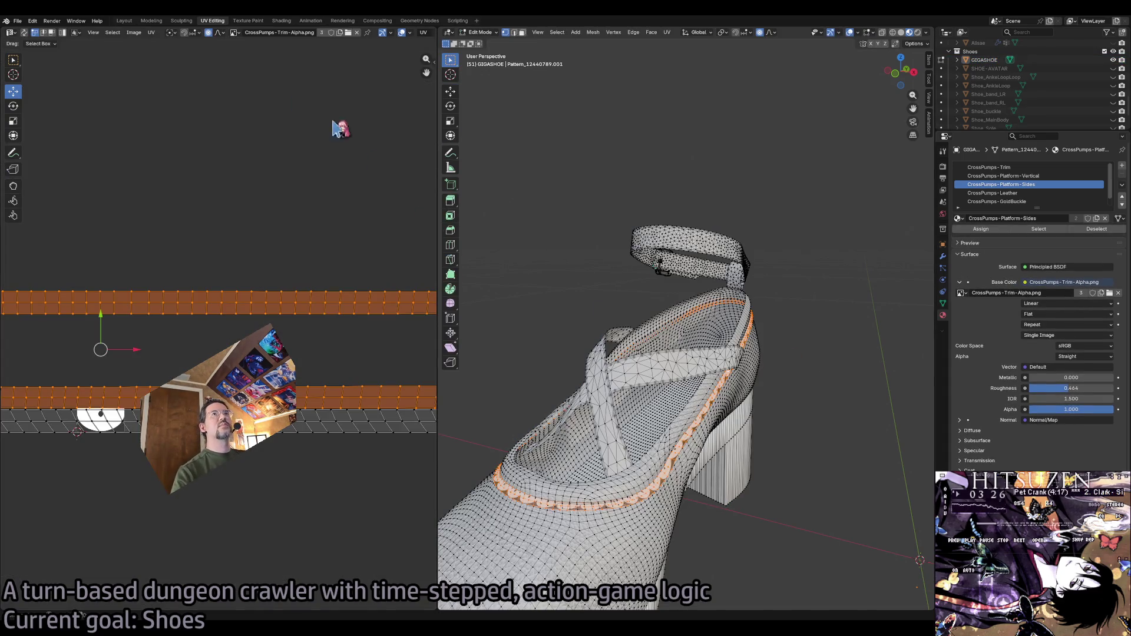
{"action": "left_click", "coordinate": [125, 21]}
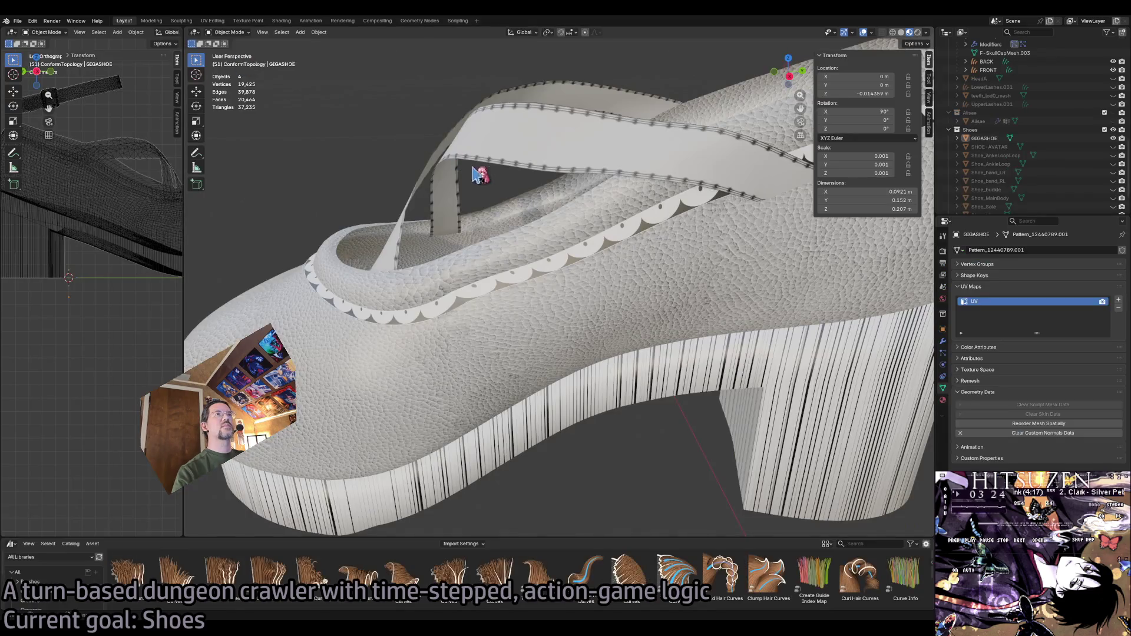
Select the shoe, save the blend file and bring up File > Export.
{"action": "left_click", "coordinate": [579, 343]}
{"action": "scroll", "coordinate": [691, 430], "scroll_direction": "down", "scroll_amount": 3}
{"action": "scroll", "coordinate": [692, 431], "scroll_direction": "down", "scroll_amount": 3}
{"action": "scroll", "coordinate": [692, 430], "scroll_direction": "down", "scroll_amount": 2}
{"action": "scroll", "coordinate": [692, 430], "scroll_direction": "down", "scroll_amount": 2}
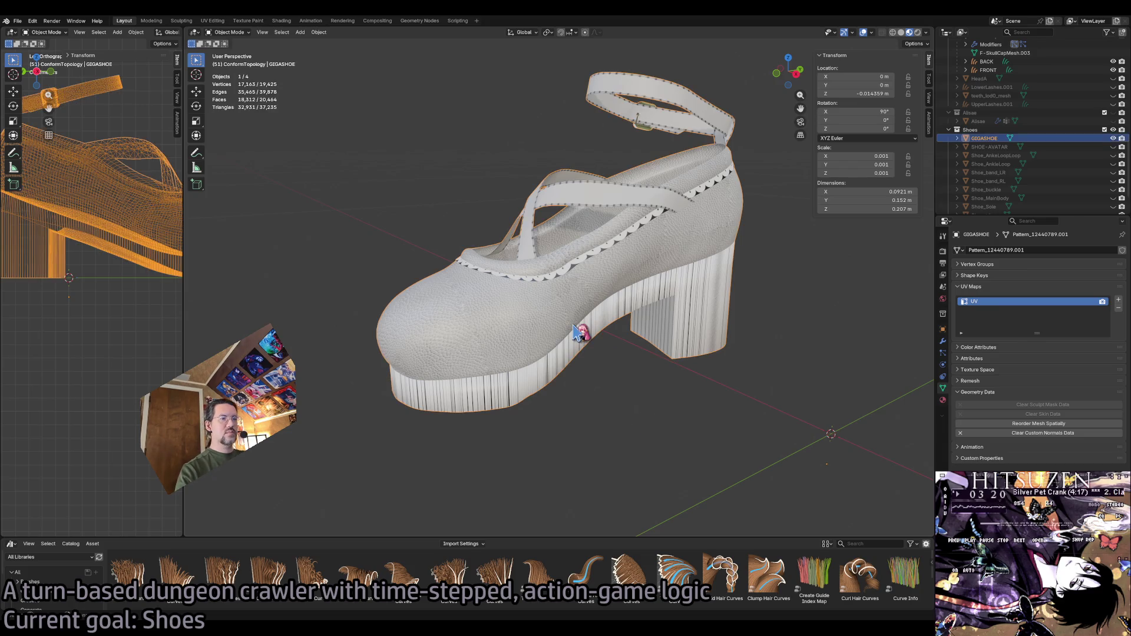
{"action": "left_click_drag", "start_coordinate": [761, 536], "coordinate": [760, 570]}
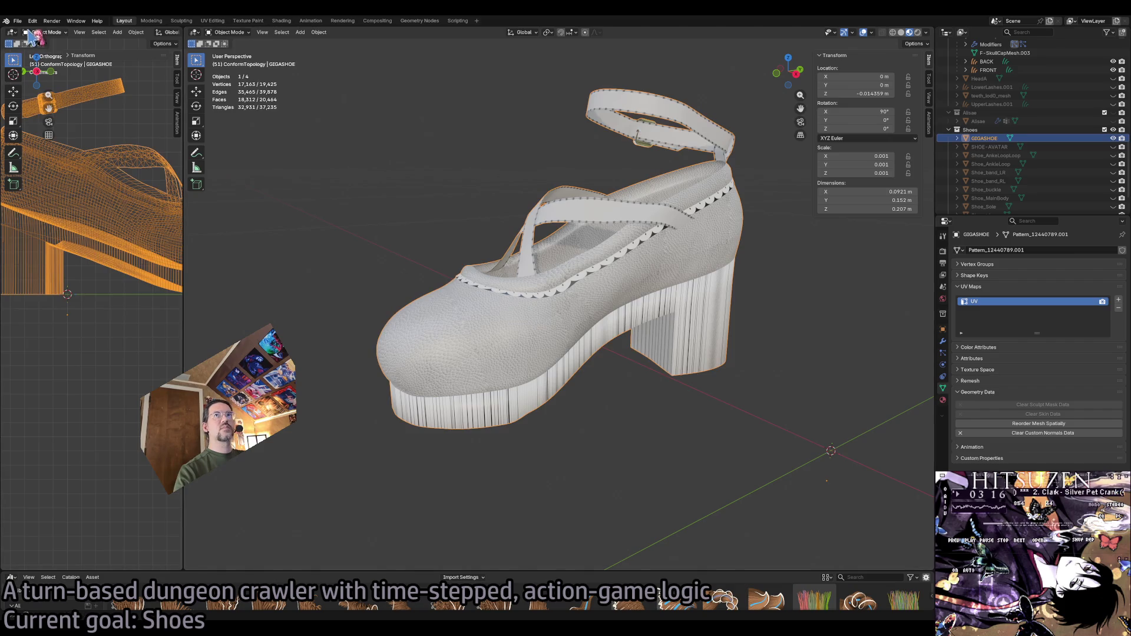
{"action": "key", "text": "ctrl+s"}
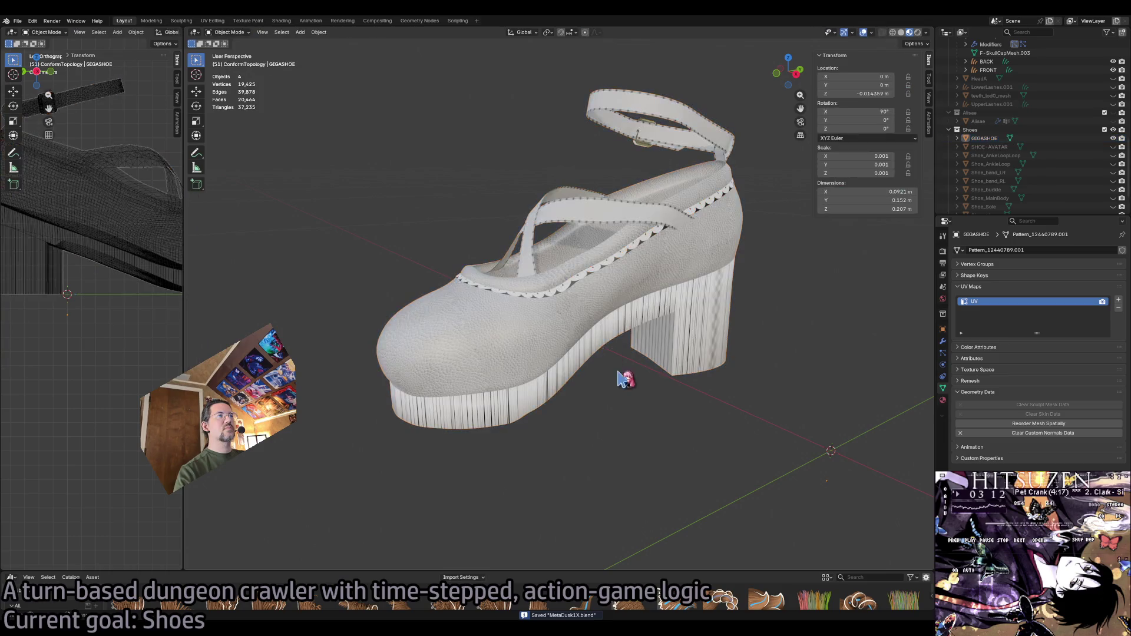
{"action": "left_click", "coordinate": [20, 20]}
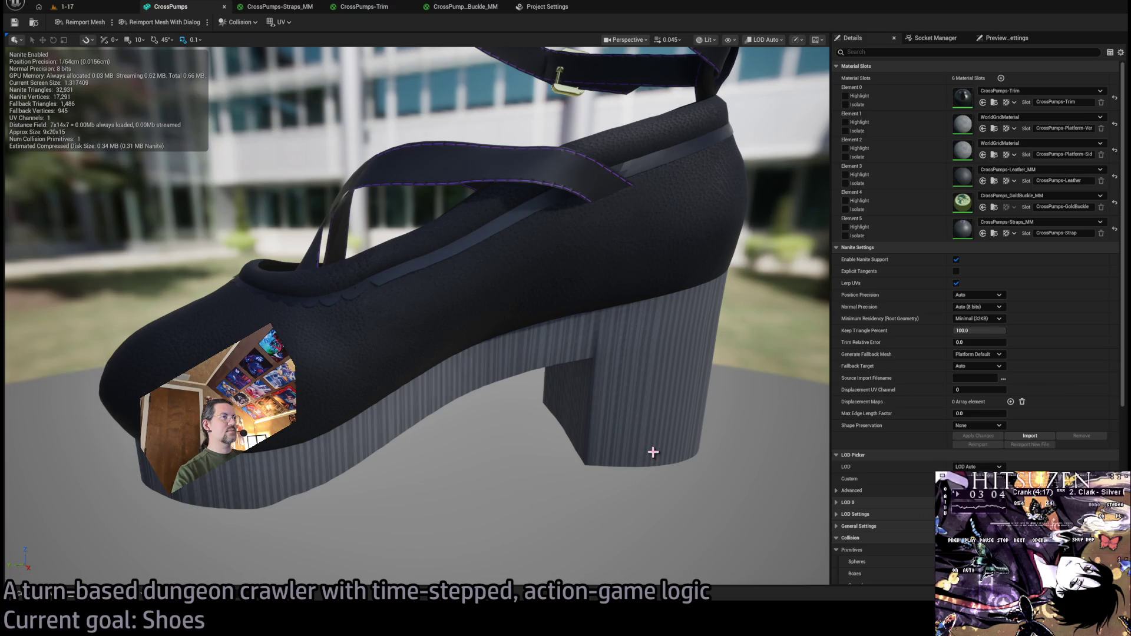
Reimport the CrossPumps shoe mesh and orbit to check its updated platform sides.
{"action": "left_click", "coordinate": [85, 21]}
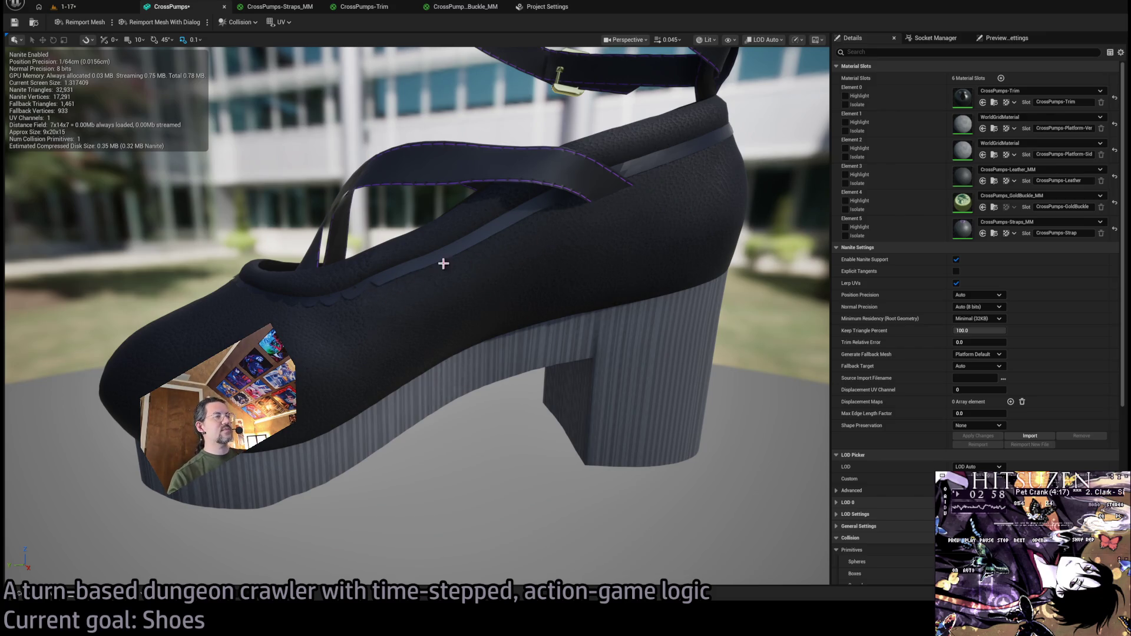
{"action": "scroll", "coordinate": [442, 248], "scroll_direction": "up", "scroll_amount": 5}
{"action": "scroll", "coordinate": [424, 217], "scroll_direction": "up", "scroll_amount": 2}
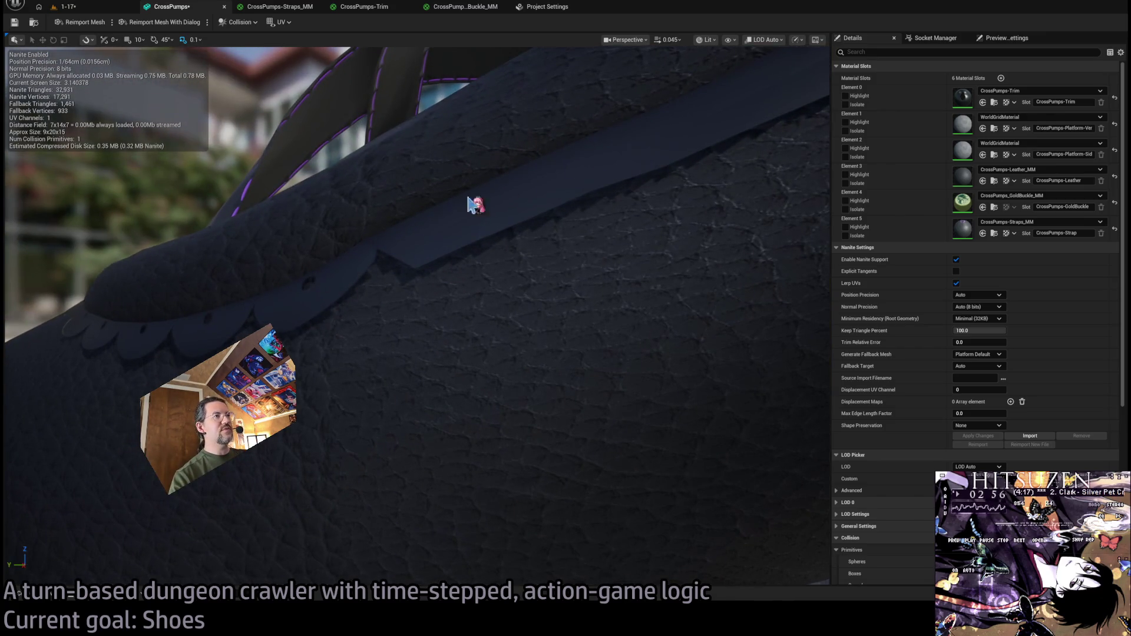
{"action": "mouse_move", "coordinate": [608, 159]}
{"action": "left_mouse_down"}
{"action": "mouse_move", "coordinate": [530, 222]}
{"action": "mouse_move", "coordinate": [566, 265]}
{"action": "left_mouse_up"}
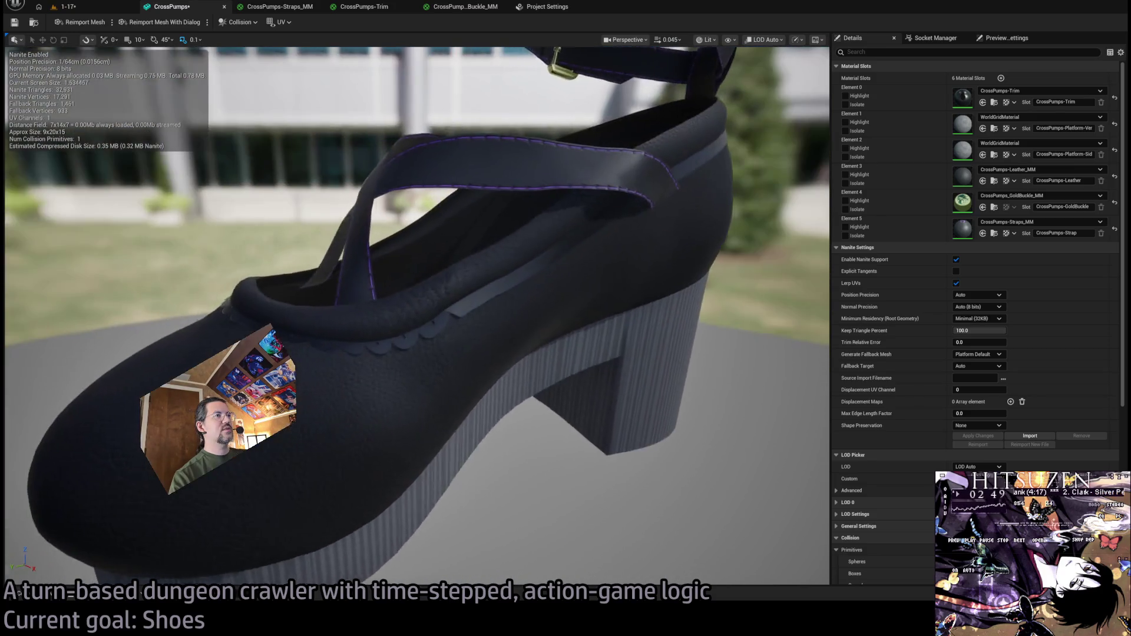
{"action": "left_click_drag", "start_coordinate": [566, 265], "coordinate": [614, 267]}
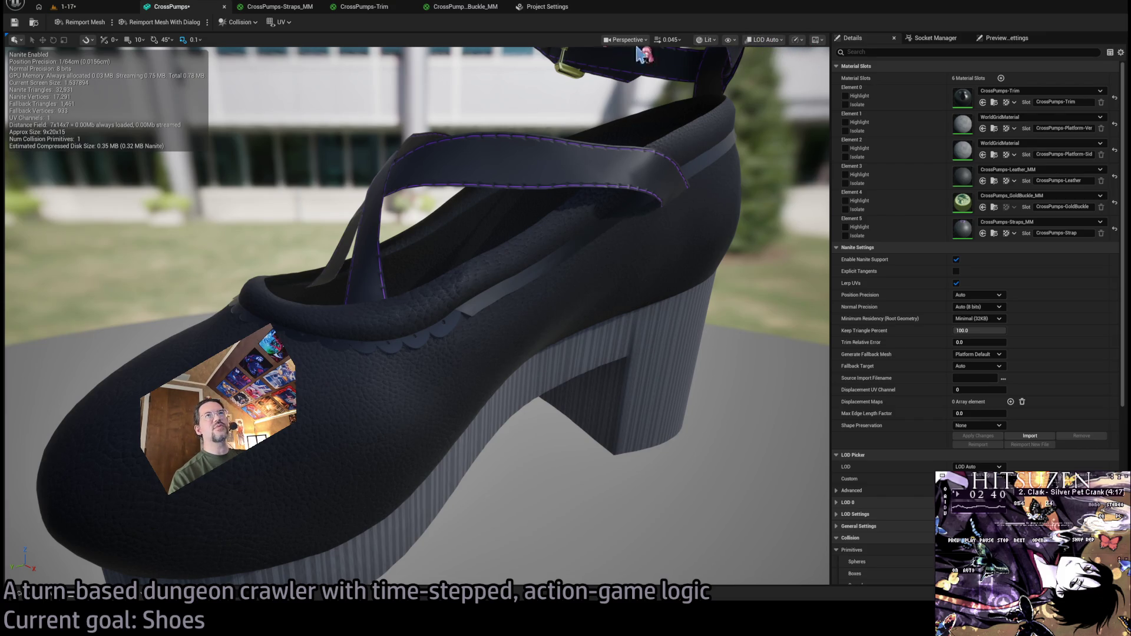
Inspect the shoe's collision geometry from several angles, then hide it again.
{"action": "key", "text": "alt+c"}
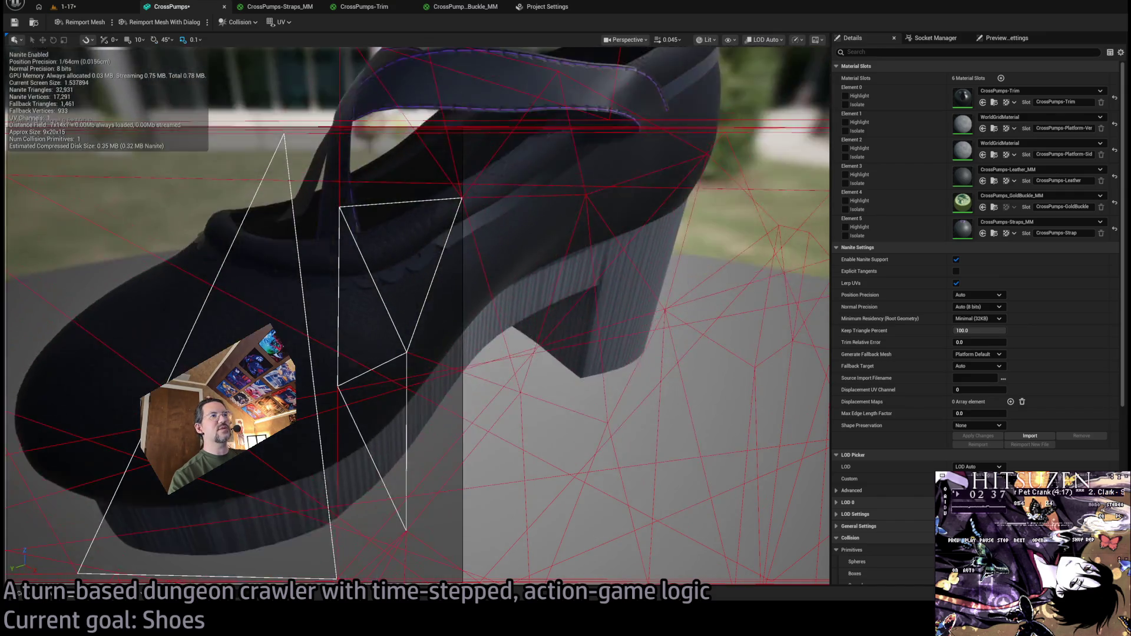
{"action": "mouse_move", "coordinate": [452, 176]}
{"action": "left_mouse_down"}
{"action": "mouse_move", "coordinate": [558, 239]}
{"action": "mouse_move", "coordinate": [531, 265]}
{"action": "mouse_move", "coordinate": [552, 248]}
{"action": "mouse_move", "coordinate": [551, 194]}
{"action": "left_mouse_up"}
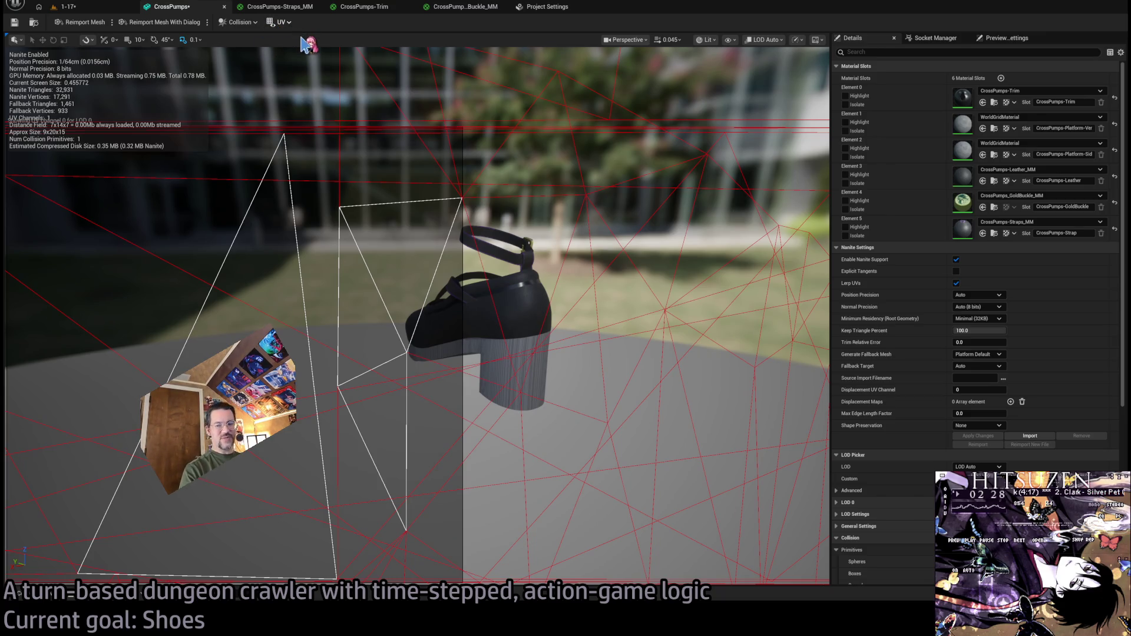
{"action": "key", "text": "alt+c"}
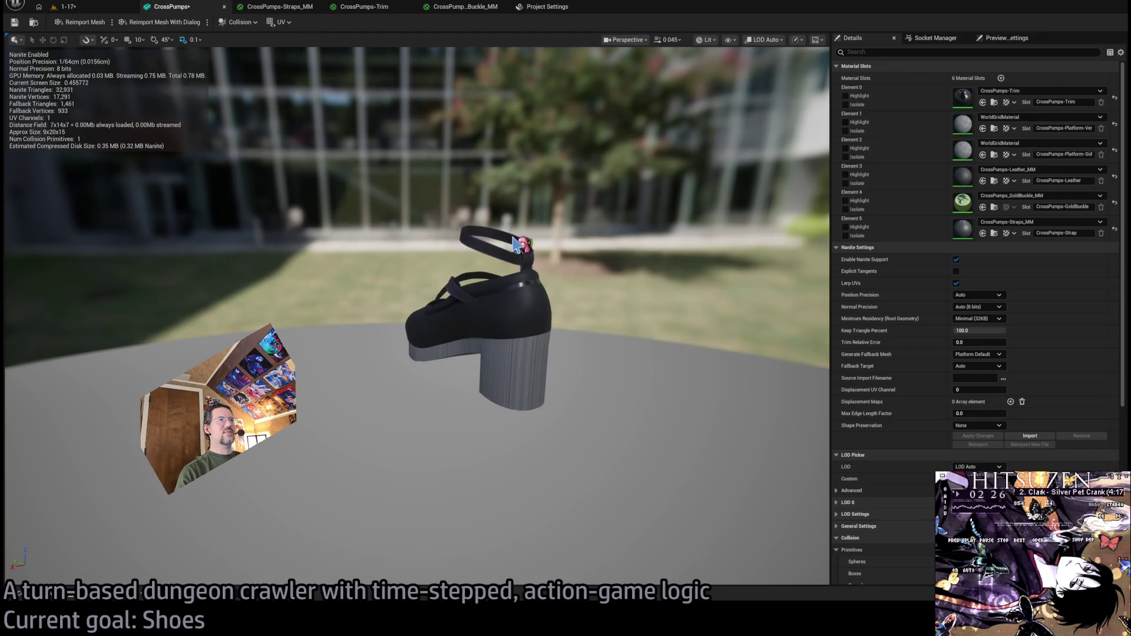
{"action": "left_click_drag", "start_coordinate": [517, 244], "coordinate": [425, 256]}
{"action": "scroll", "coordinate": [425, 256], "scroll_direction": "up", "scroll_amount": 5}
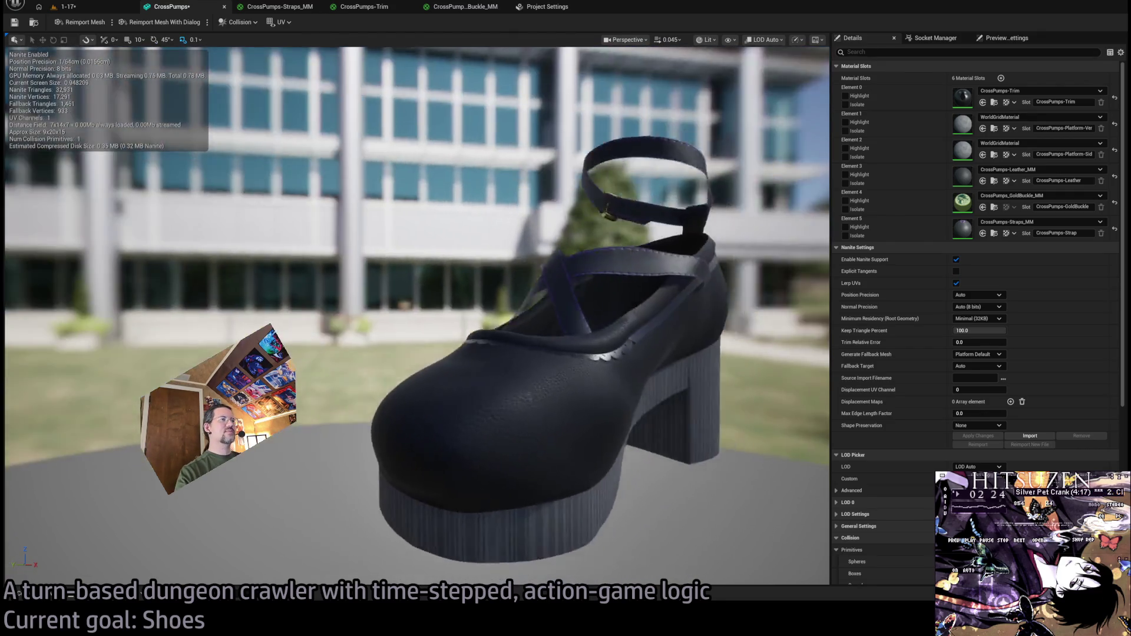
{"action": "left_click_drag", "start_coordinate": [391, 178], "coordinate": [425, 230]}
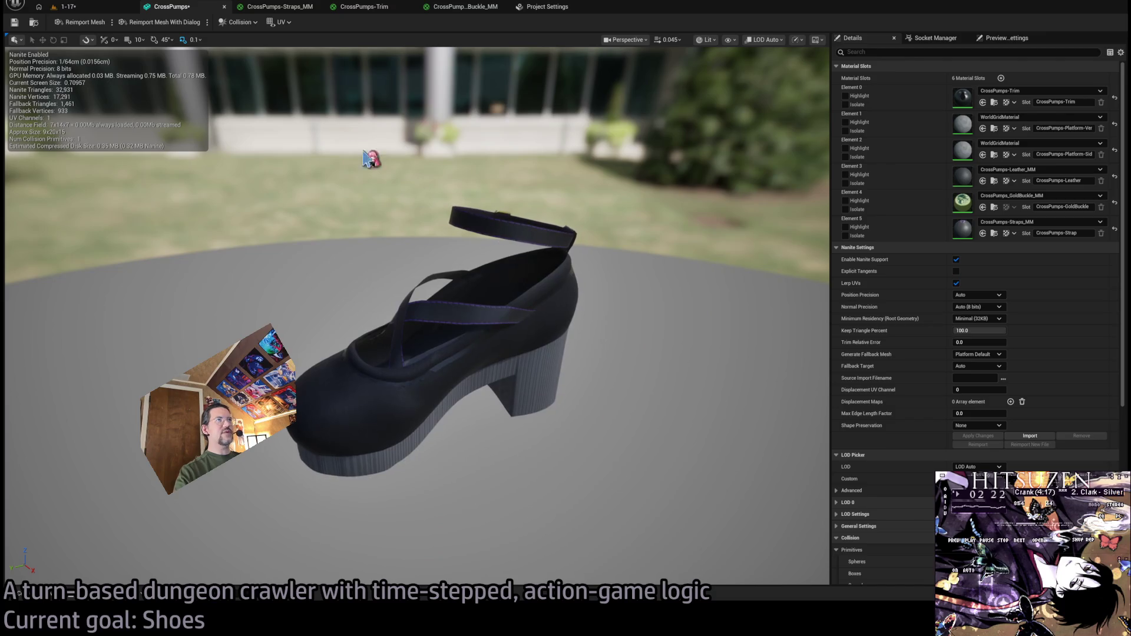
Switch to the 1-17 level and bring up the Content Drawer.
{"action": "left_click", "coordinate": [80, 8]}
{"action": "key", "text": "ctrl+space"}
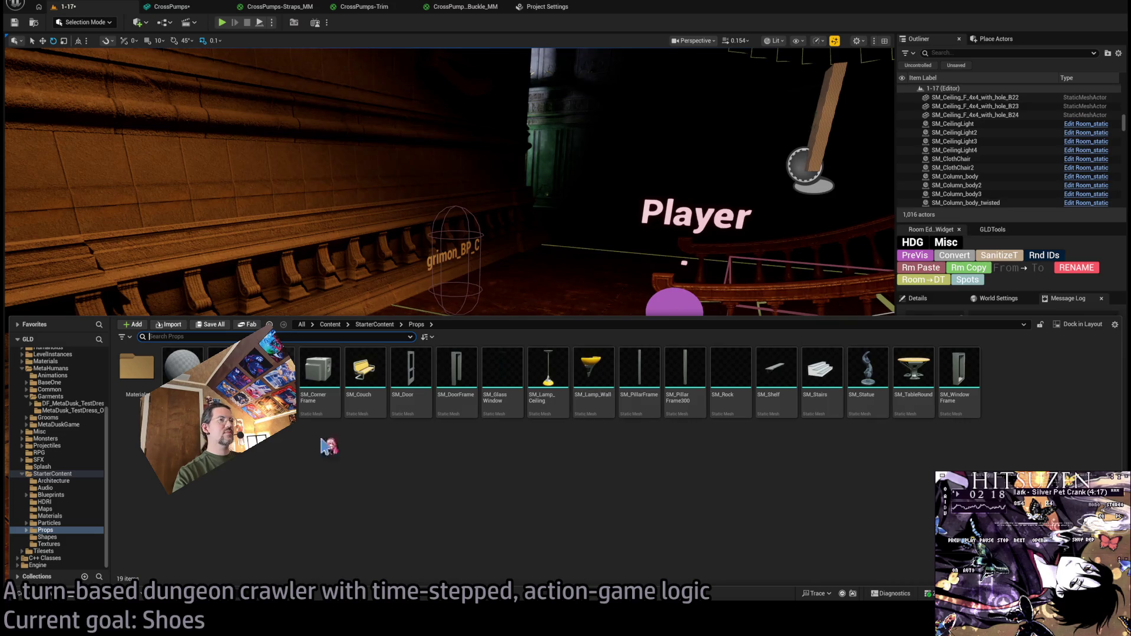
{"action": "scroll", "coordinate": [80, 409], "scroll_direction": "up", "scroll_amount": 2}
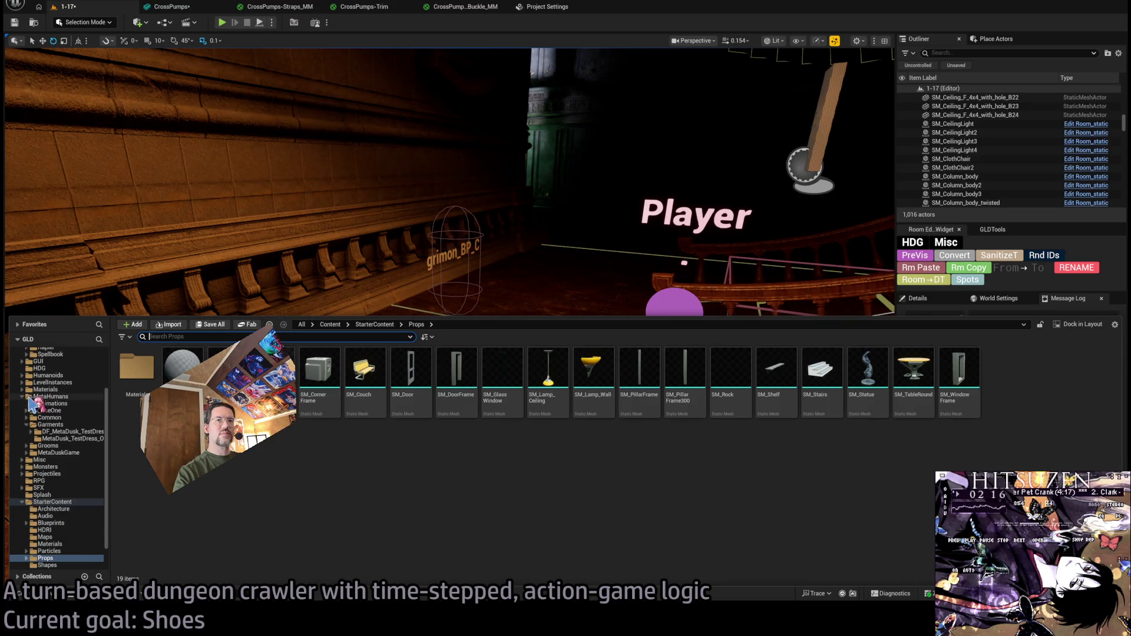
Create material CrossPump_Platform_MM in the CrossPumps folder and open it.
{"action": "left_click", "coordinate": [27, 404]}
{"action": "left_click", "coordinate": [54, 389]}
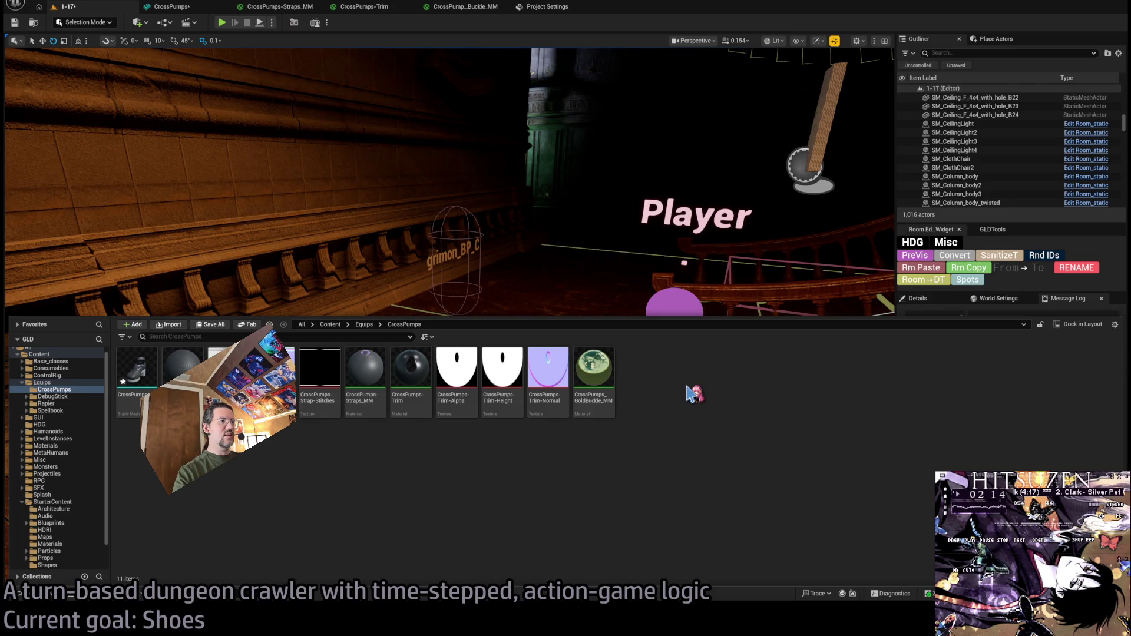
{"action": "right_click", "coordinate": [752, 361]}
{"action": "left_click", "coordinate": [803, 364]}
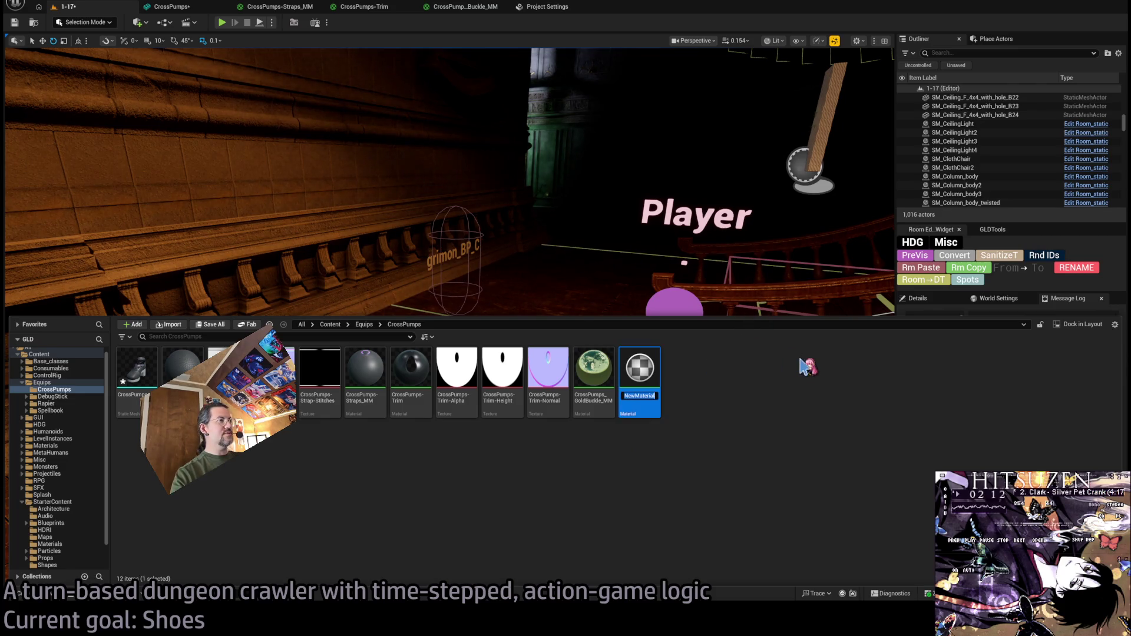
{"action": "type", "text": "CrossPump"}
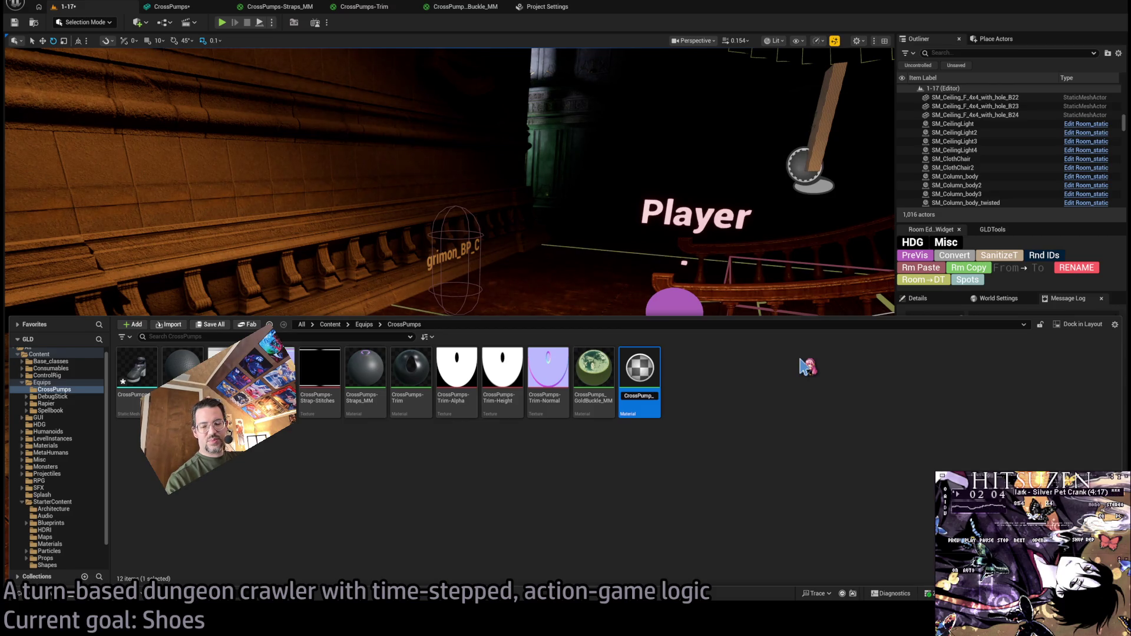
{"action": "type", "text": "_MMM"}
{"action": "key", "text": "Return"}
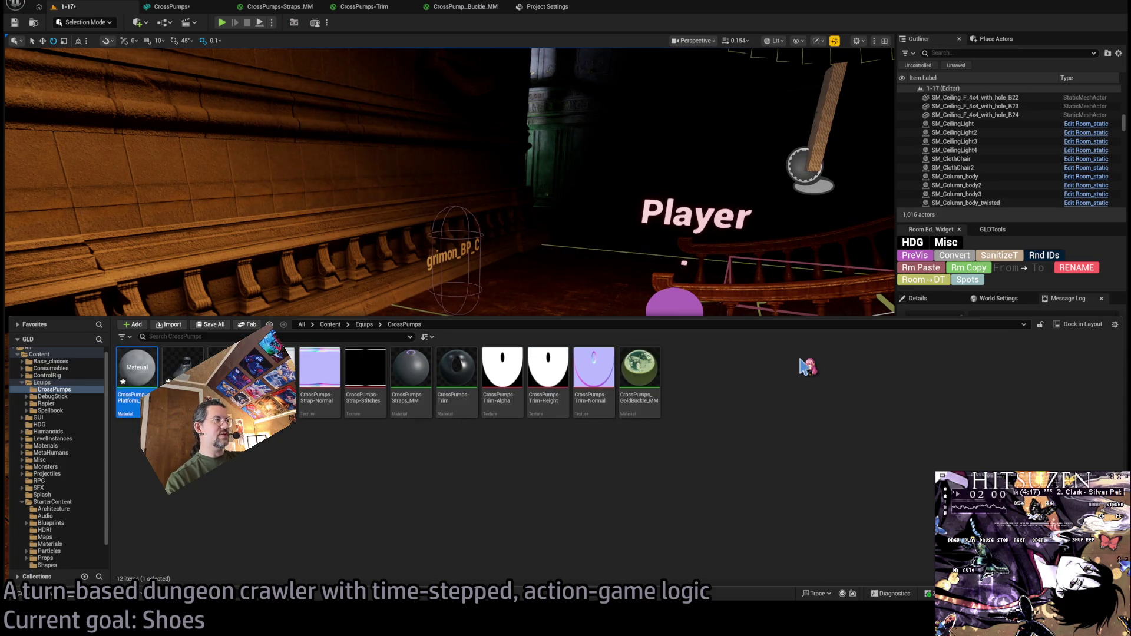
{"action": "key", "text": "Return"}
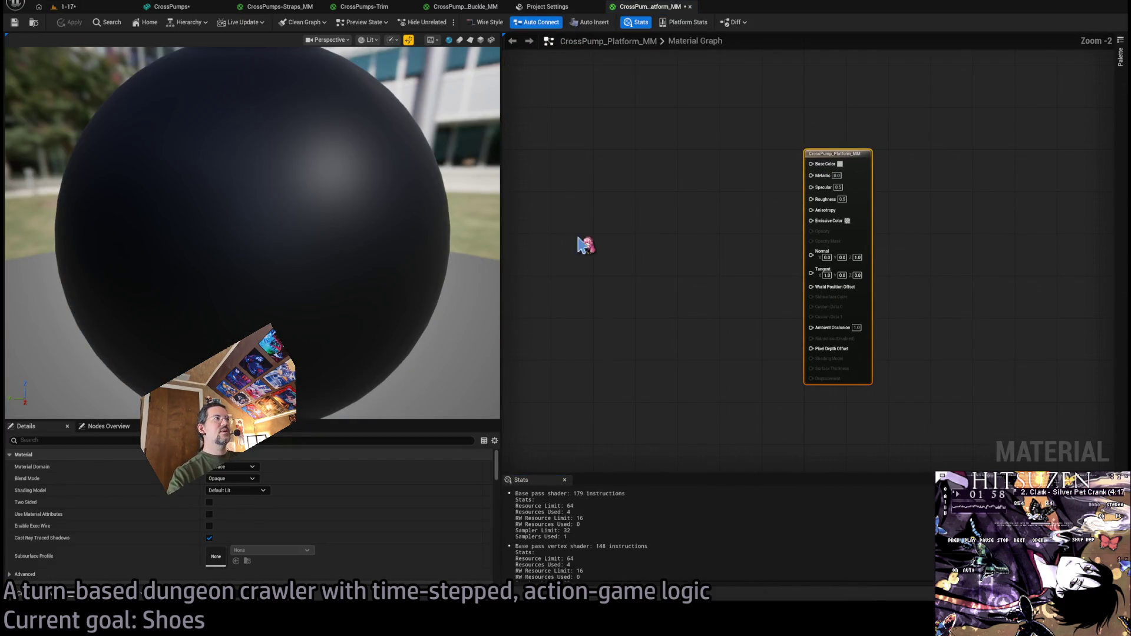
{"action": "scroll", "coordinate": [737, 207], "scroll_direction": "down", "scroll_amount": 2}
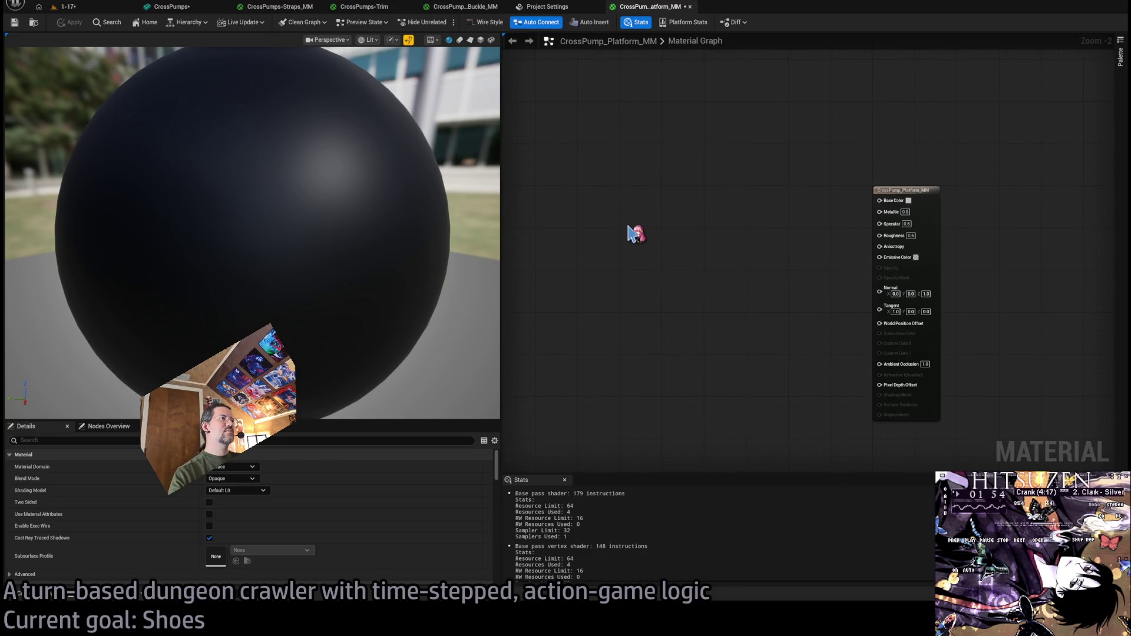
Wire a Vertex Color node's RGB into Base Color, then bring up the CrossPumps mesh.
{"action": "left_click", "coordinate": [635, 233]}
{"action": "scroll", "coordinate": [653, 241], "scroll_direction": "up", "scroll_amount": 2}
{"action": "left_click_drag", "start_coordinate": [668, 243], "coordinate": [956, 189]}
{"action": "left_click_drag", "start_coordinate": [639, 224], "coordinate": [631, 175]}
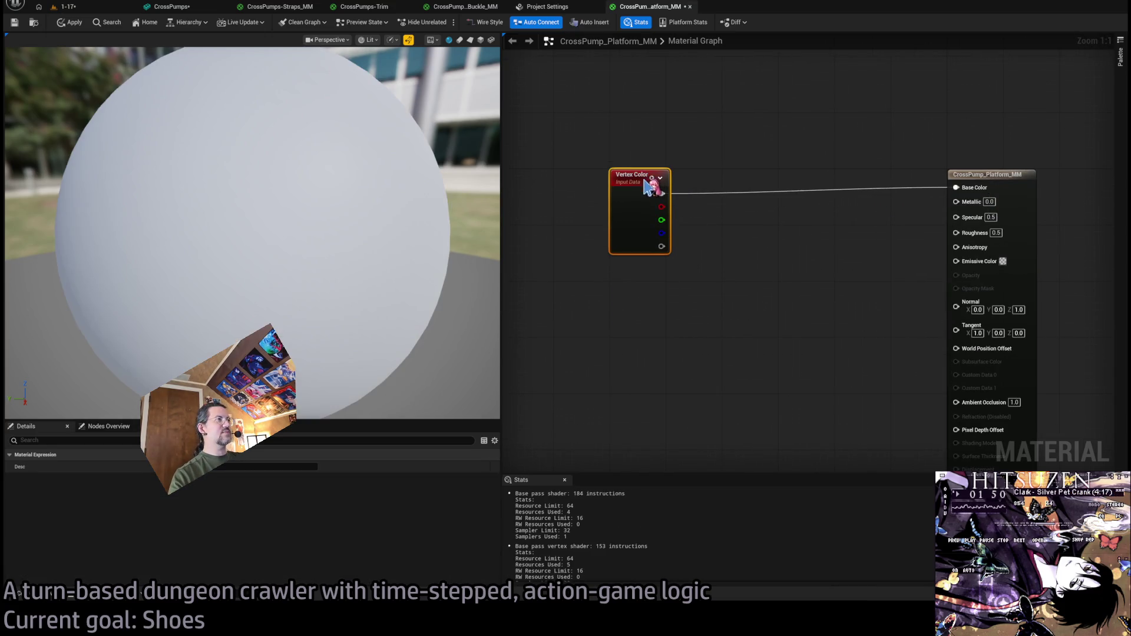
{"action": "left_click", "coordinate": [172, 6]}
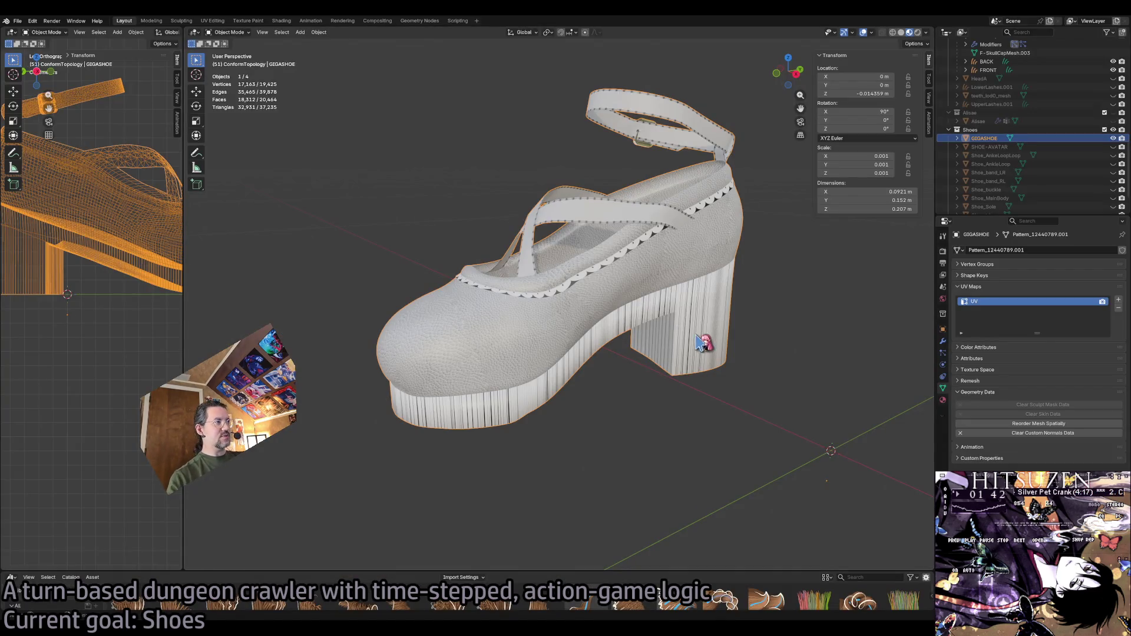
In Edit Mode, select all connected faces of the shoe's platform.
{"action": "key", "text": "Tab"}
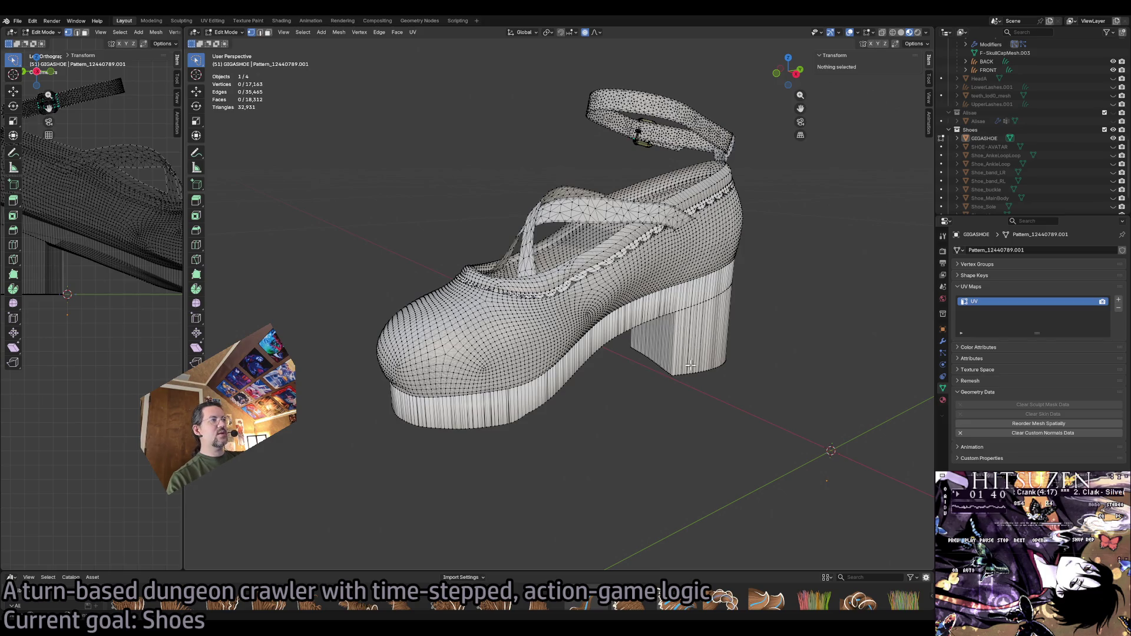
{"action": "scroll", "coordinate": [690, 326], "scroll_direction": "up", "scroll_amount": 3}
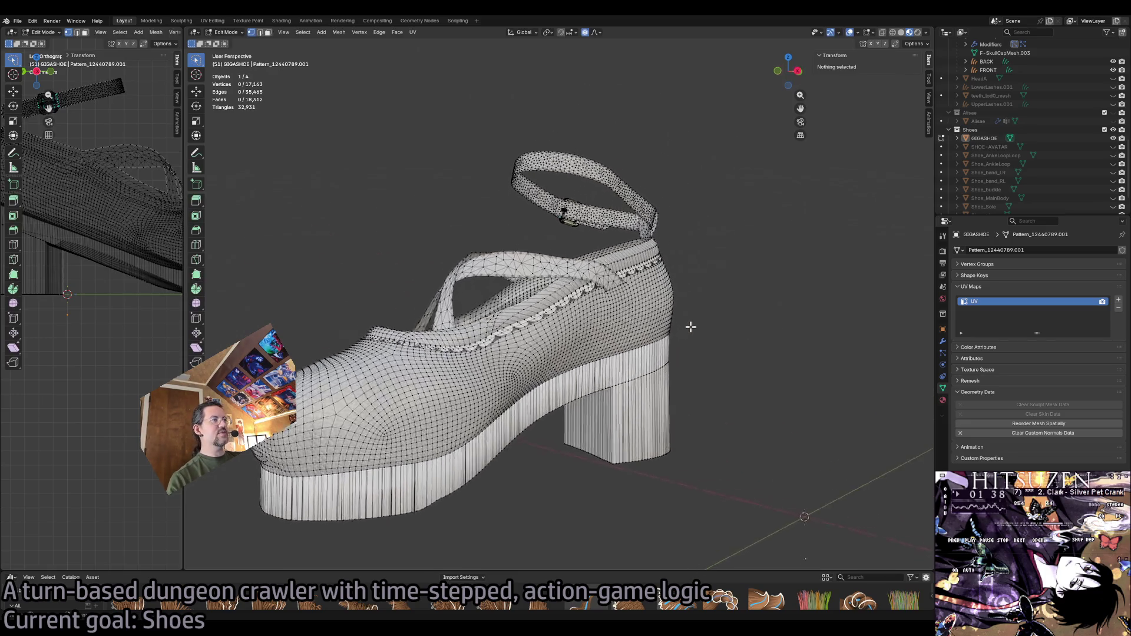
{"action": "left_click_drag", "start_coordinate": [690, 327], "coordinate": [229, 49]}
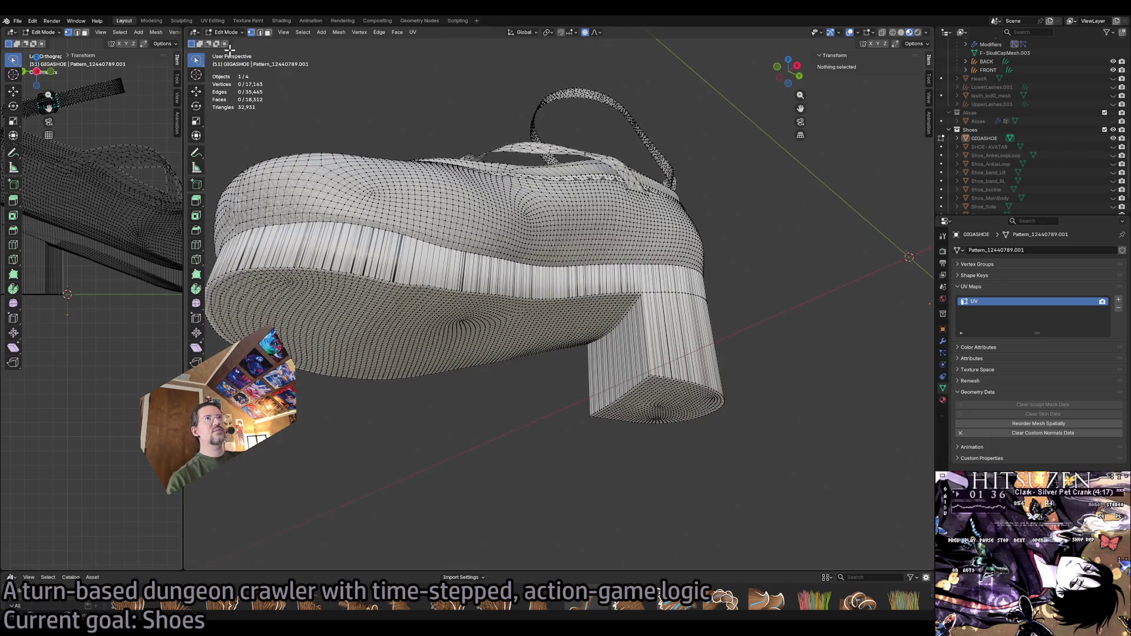
{"action": "left_click", "coordinate": [267, 33]}
{"action": "left_click", "coordinate": [625, 318]}
{"action": "key", "text": "ctrl+l"}
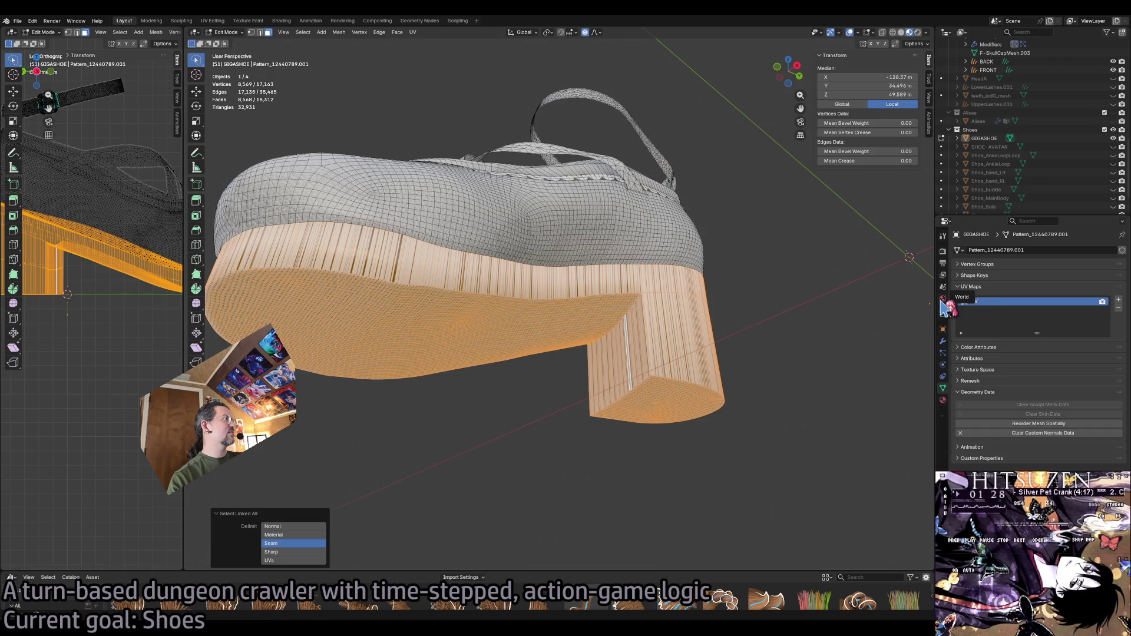
Assign the platform faces to CrossPumps-Platform-Vertical and check the Platform-Sides slot is empty.
{"action": "left_click", "coordinate": [943, 400]}
{"action": "left_click", "coordinate": [1003, 260]}
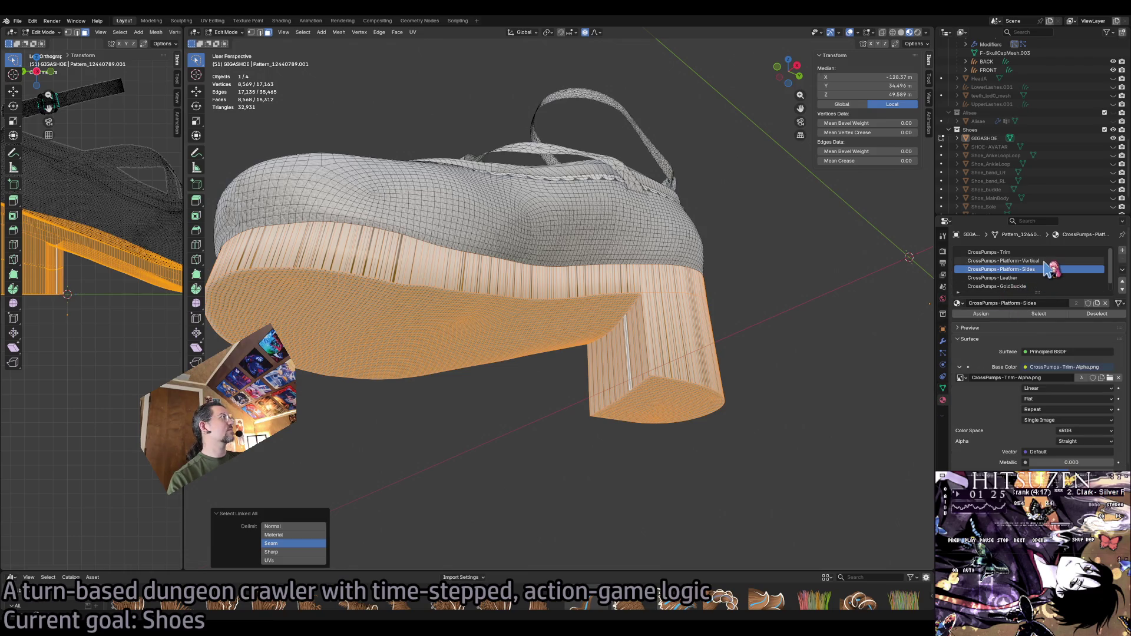
{"action": "left_click", "coordinate": [989, 314]}
{"action": "left_click", "coordinate": [1078, 270]}
{"action": "left_click", "coordinate": [1087, 262]}
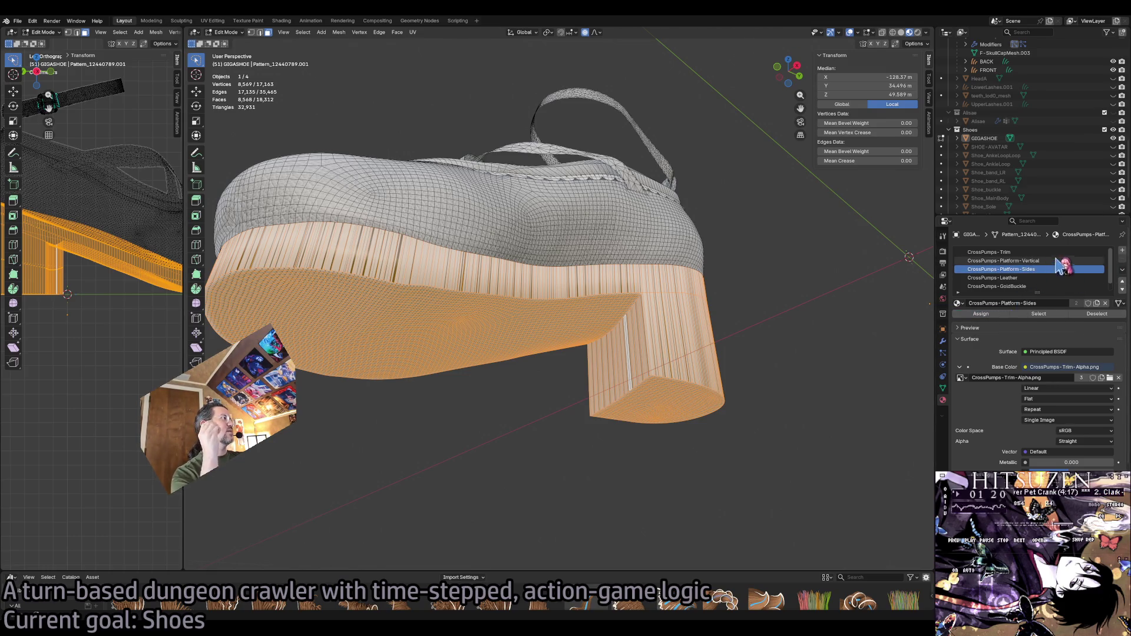
{"action": "left_click", "coordinate": [983, 317]}
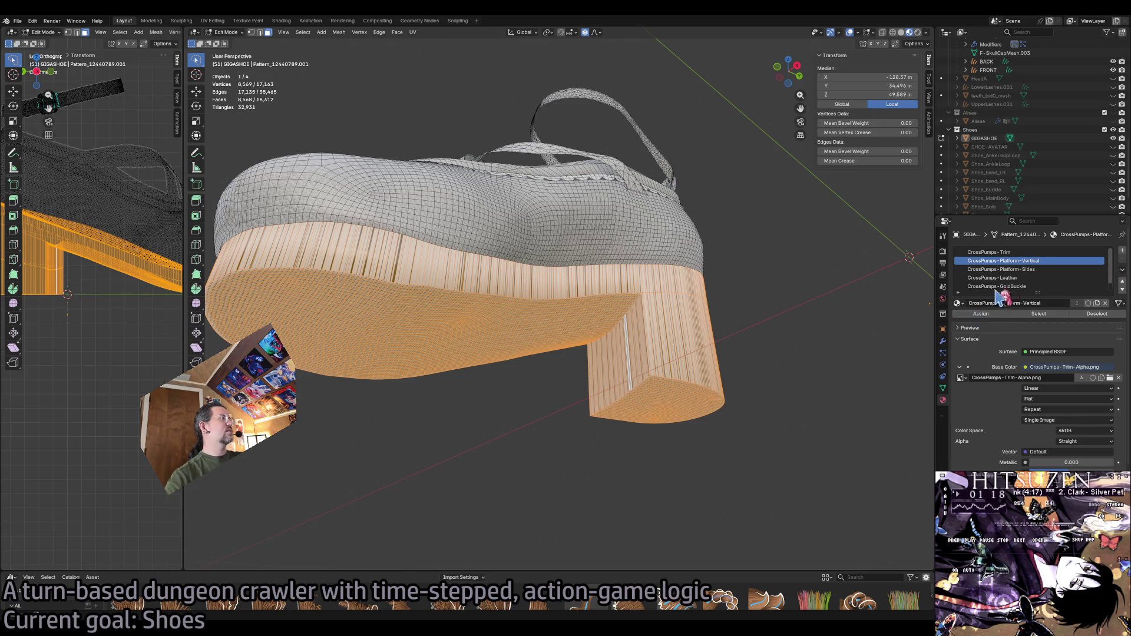
{"action": "left_click", "coordinate": [1029, 269]}
{"action": "key", "text": "alt+a"}
{"action": "left_click", "coordinate": [1046, 261]}
{"action": "left_click", "coordinate": [1048, 270]}
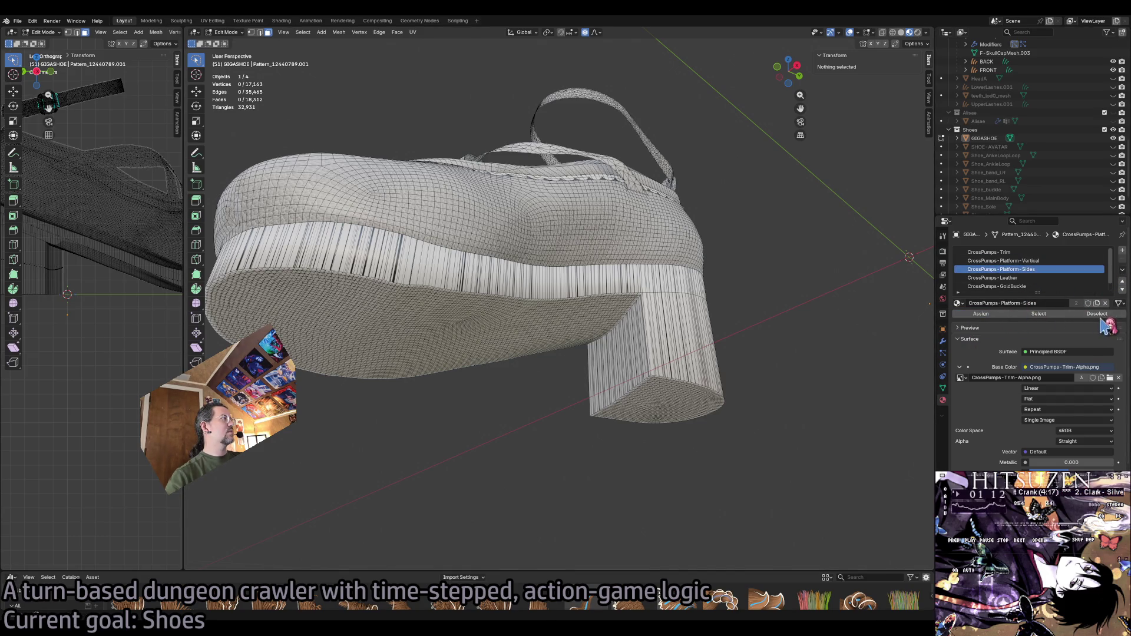
{"action": "right_click", "coordinate": [1025, 270]}
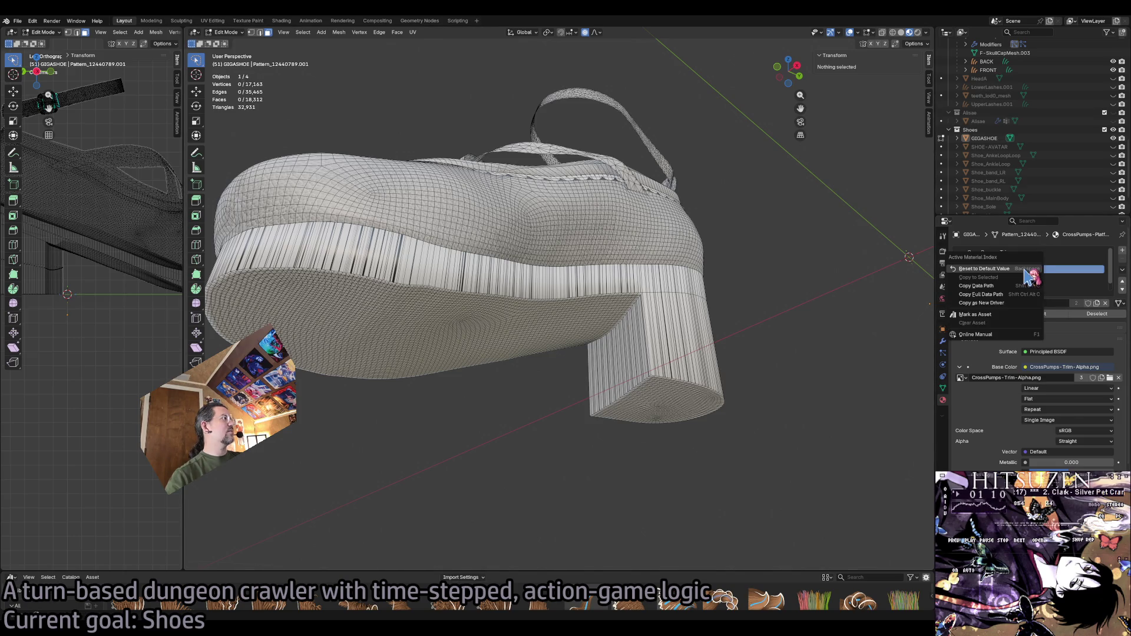
{"action": "left_click", "coordinate": [1061, 271]}
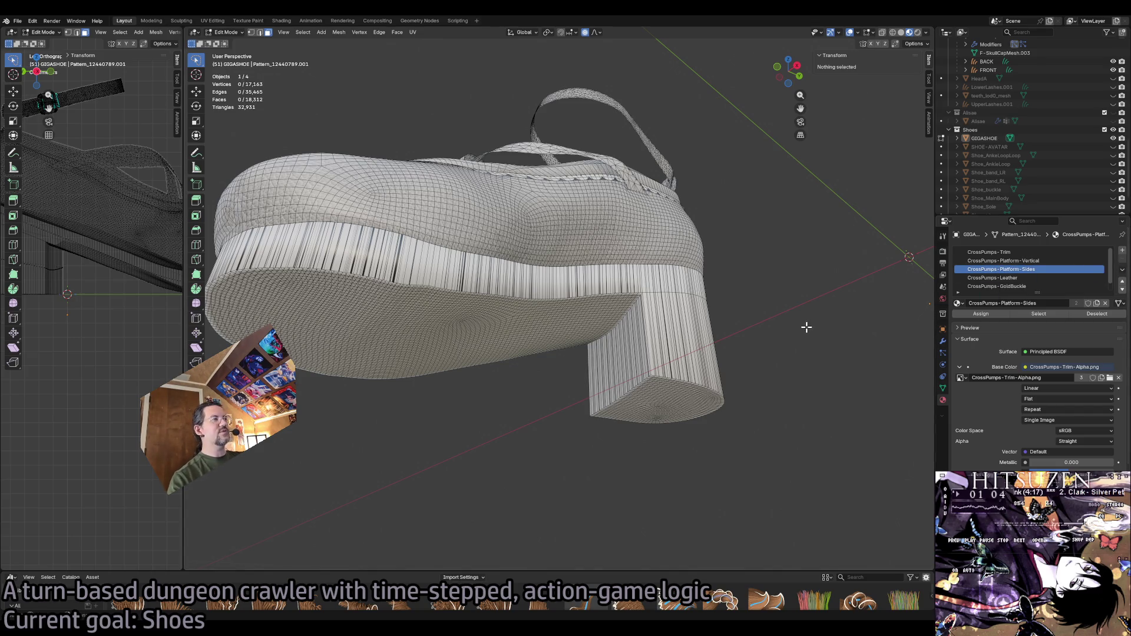
In object mode, remove the CrossPumps-Platform-Sides slot and start exporting the shoe.
{"action": "key", "text": "Tab"}
{"action": "left_click", "coordinate": [663, 339]}
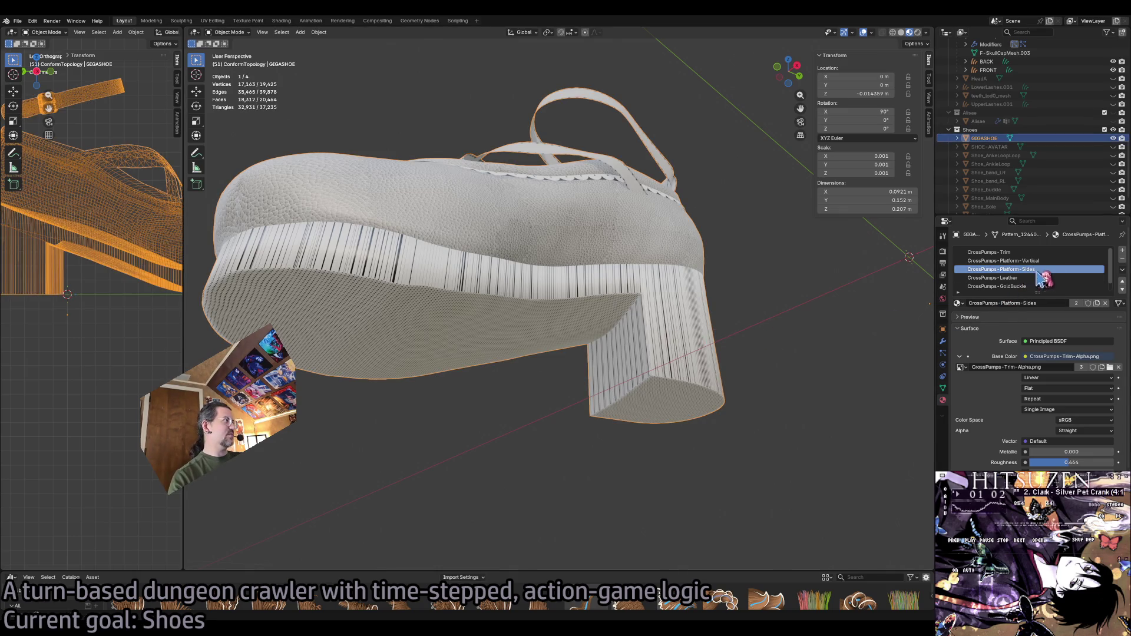
{"action": "left_click", "coordinate": [1123, 265]}
{"action": "left_click", "coordinate": [796, 309]}
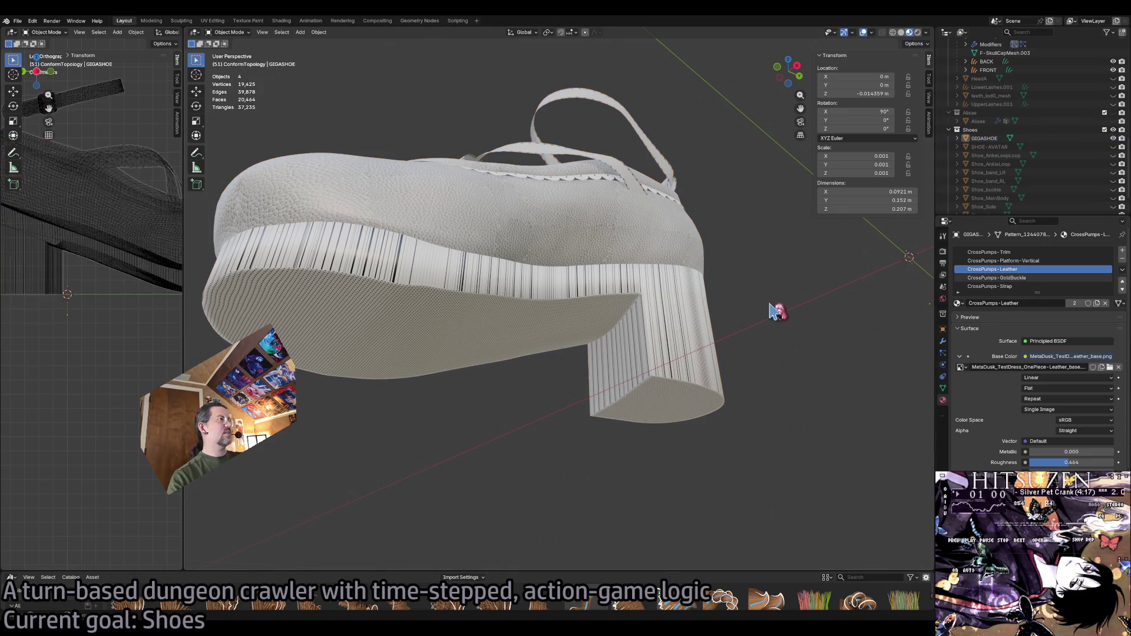
{"action": "left_click", "coordinate": [664, 305]}
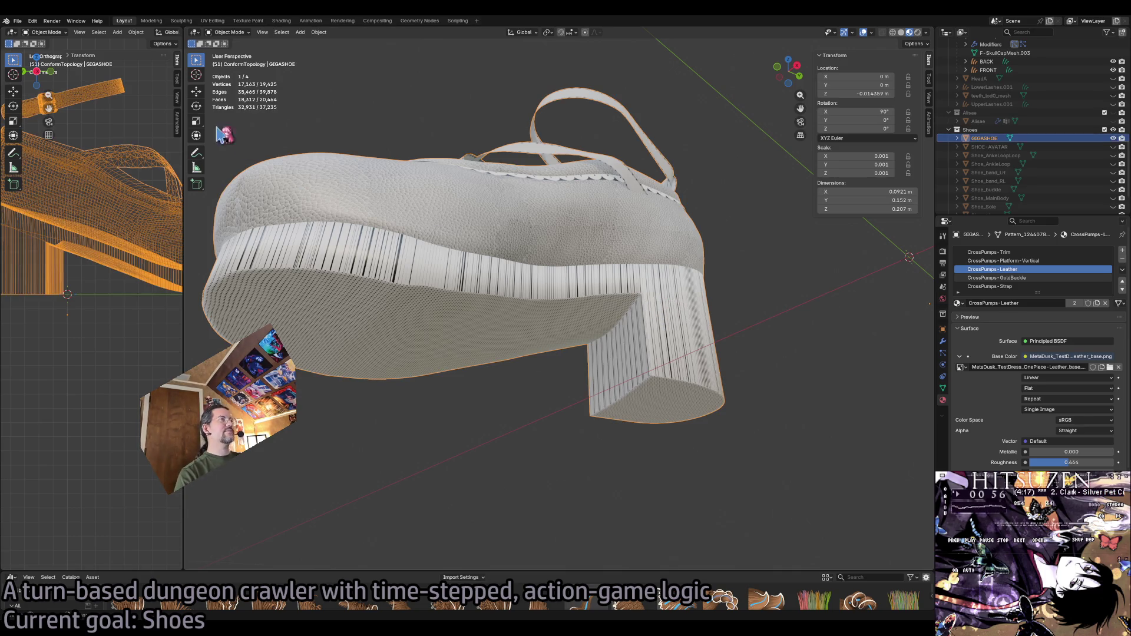
{"action": "left_click", "coordinate": [17, 20]}
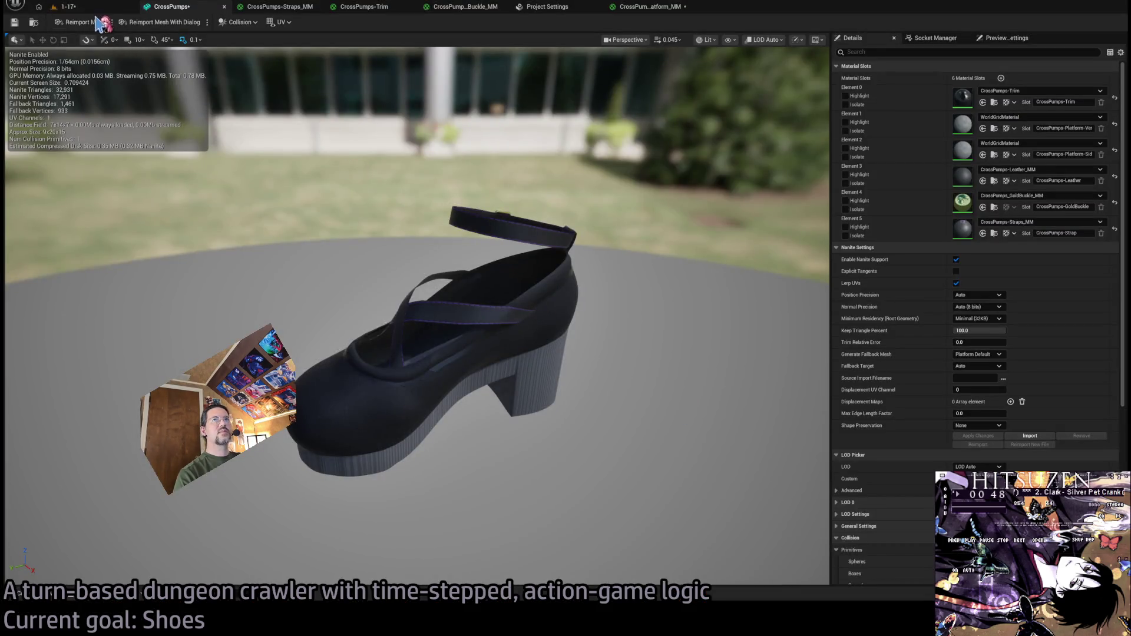
Reimport the CrossPumps mesh in Unreal from the freshly exported FBX.
{"action": "left_click", "coordinate": [84, 22]}
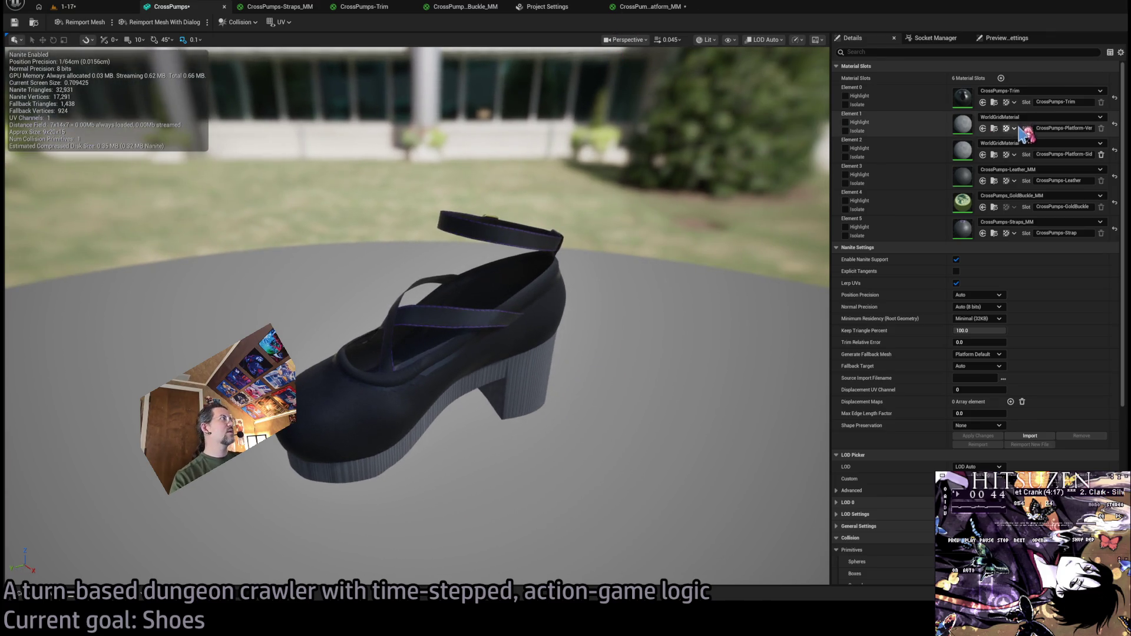
Delete the leftover Element 2 platform-sides slot, leaving five material slots.
{"action": "left_click", "coordinate": [1099, 153]}
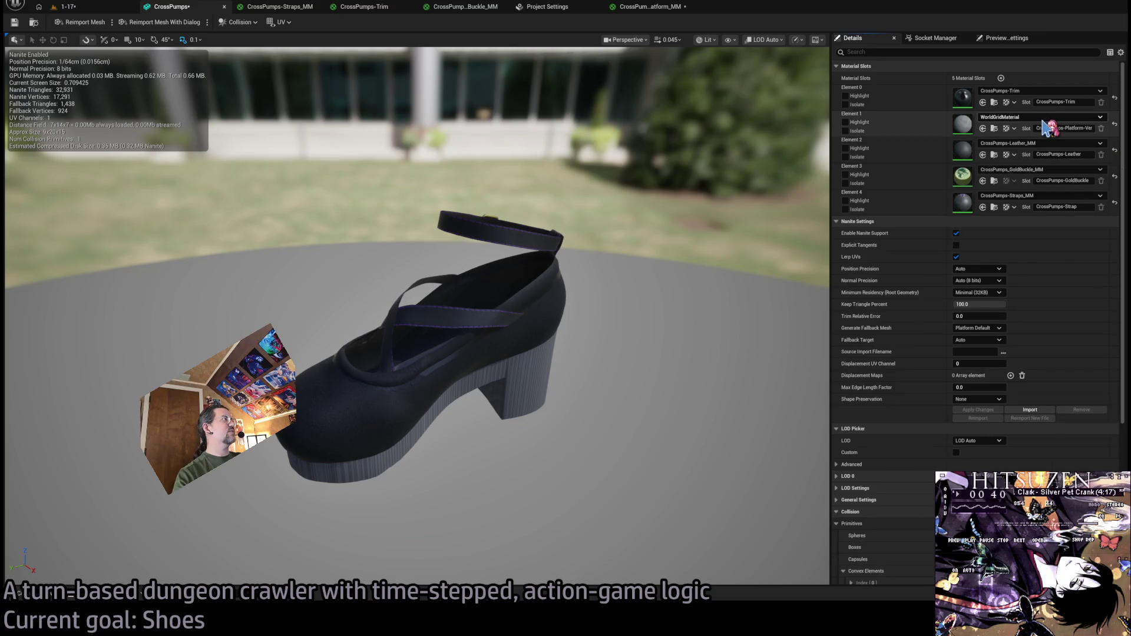
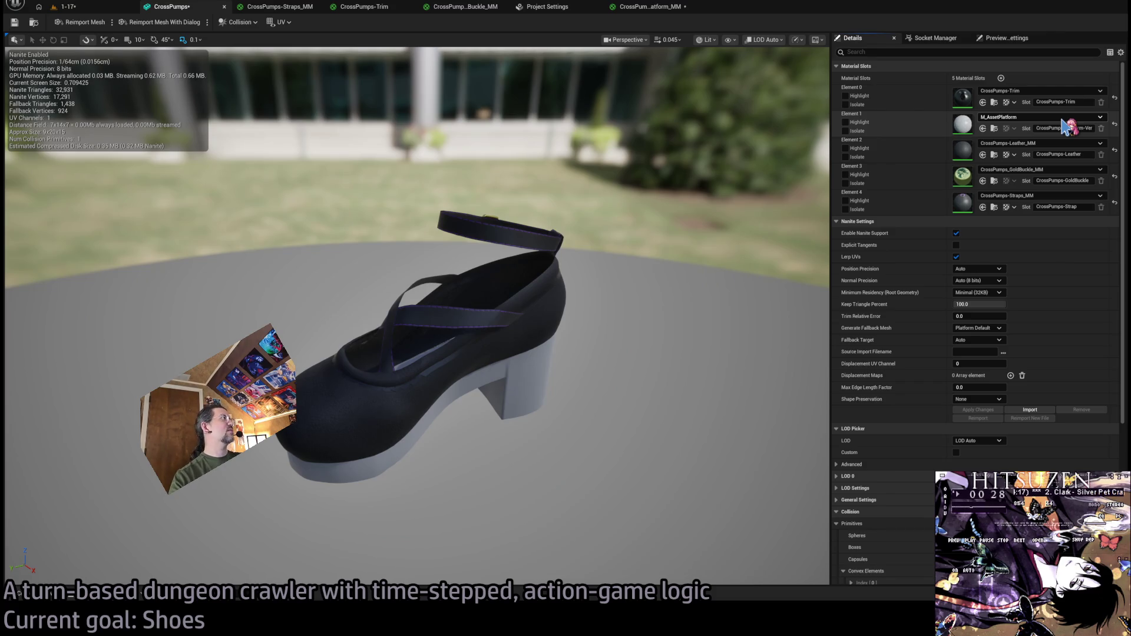
Orbit under the shoe to check its pale sole, then bring up the CrossPump_Platform_MM material.
{"action": "left_click_drag", "start_coordinate": [593, 354], "coordinate": [593, 354]}
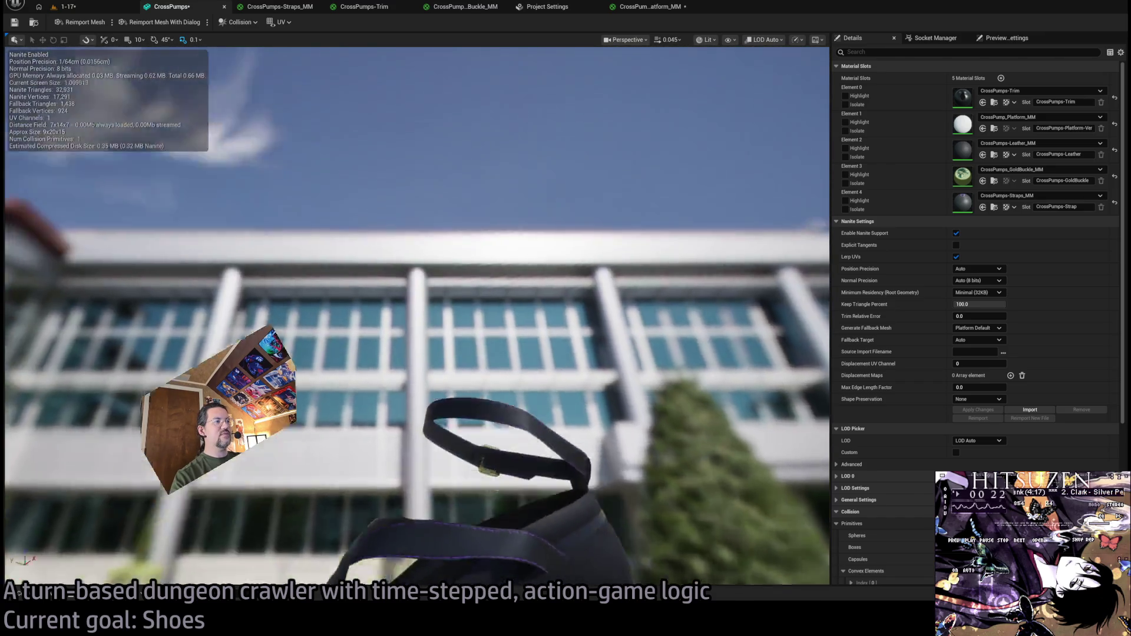
{"action": "left_click_drag", "start_coordinate": [77, 139], "coordinate": [77, 139]}
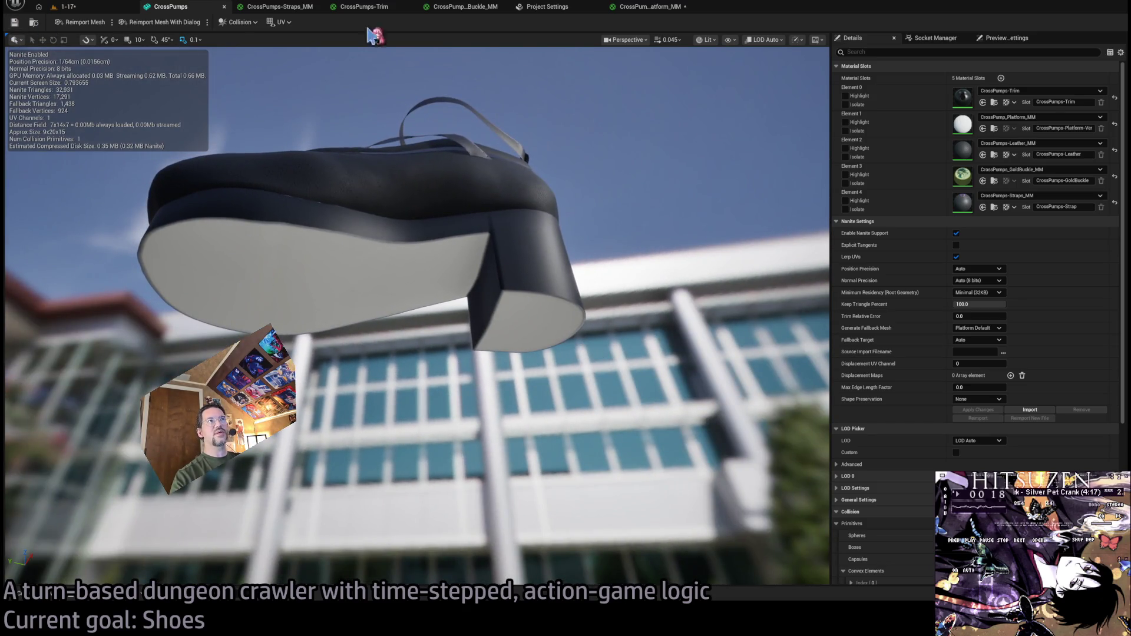
{"action": "mouse_move", "coordinate": [649, 7]}
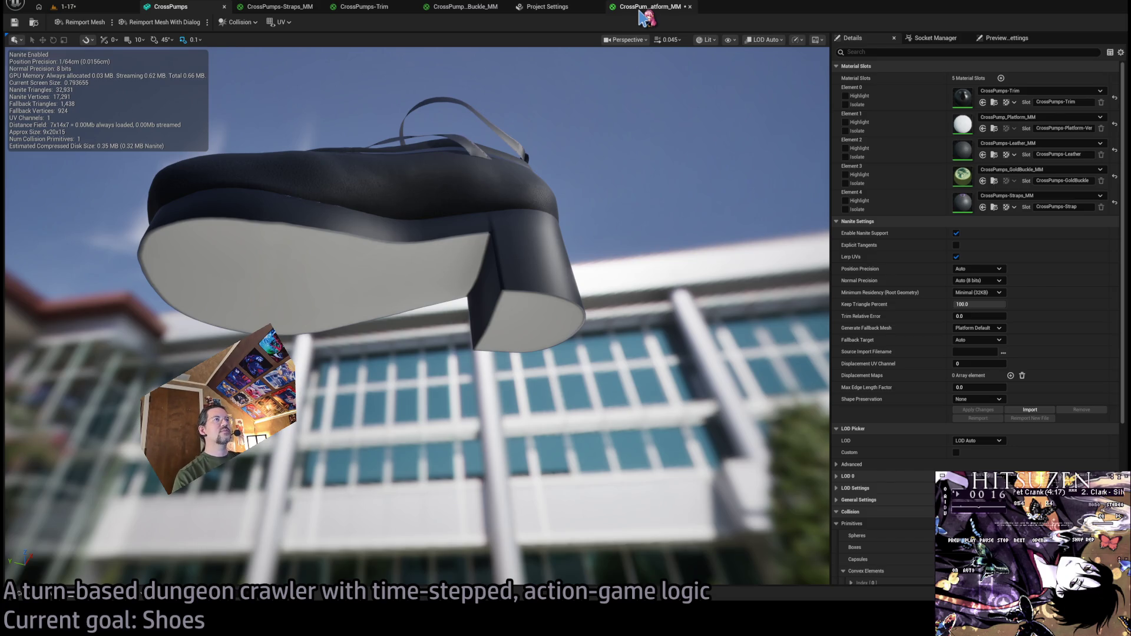
{"action": "left_click", "coordinate": [642, 9]}
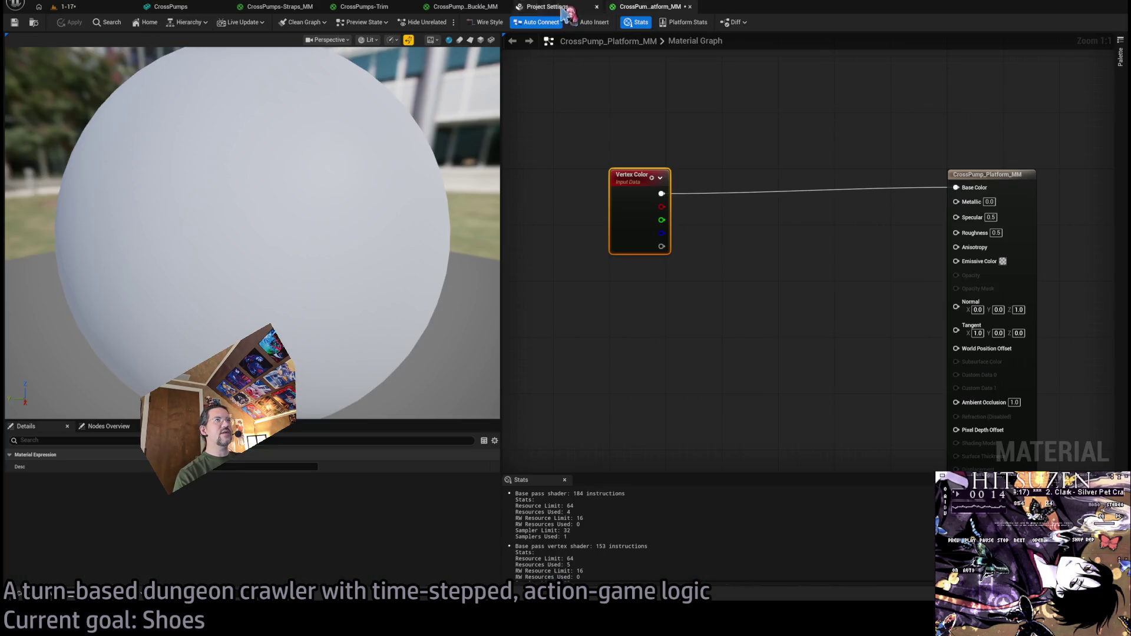
Move the Vertex Color node left and break its wire into Base Color, discarding a stray Color Ramp.
{"action": "left_click", "coordinate": [68, 7]}
{"action": "left_click", "coordinate": [658, 7]}
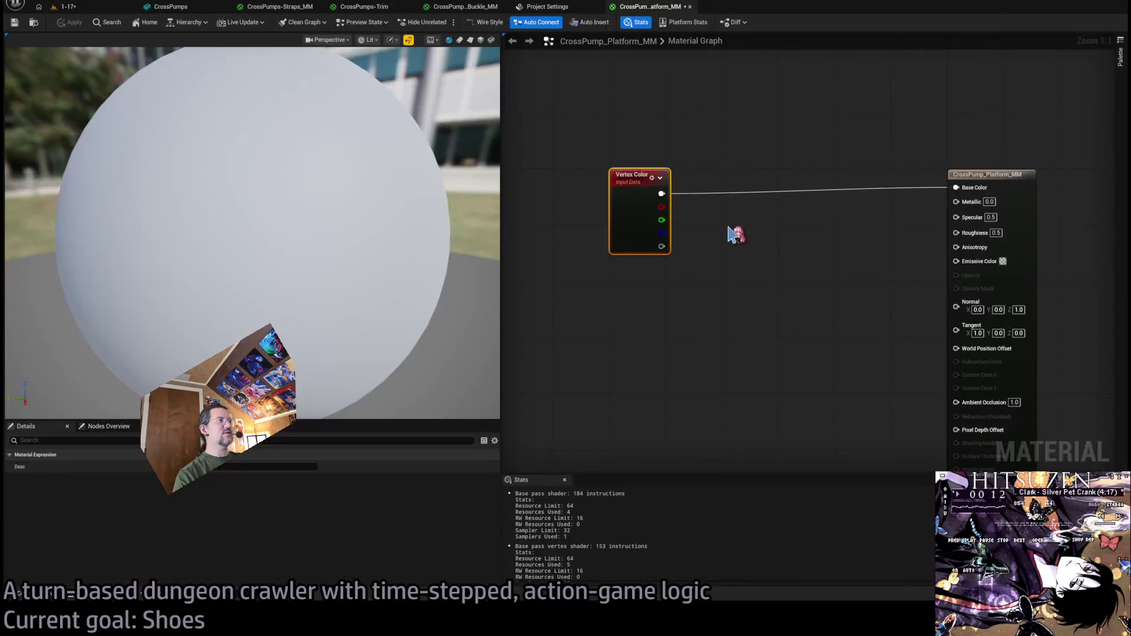
{"action": "mouse_move", "coordinate": [751, 187]}
{"action": "left_mouse_down"}
{"action": "mouse_move", "coordinate": [634, 190]}
{"action": "mouse_move", "coordinate": [642, 175]}
{"action": "left_mouse_up"}
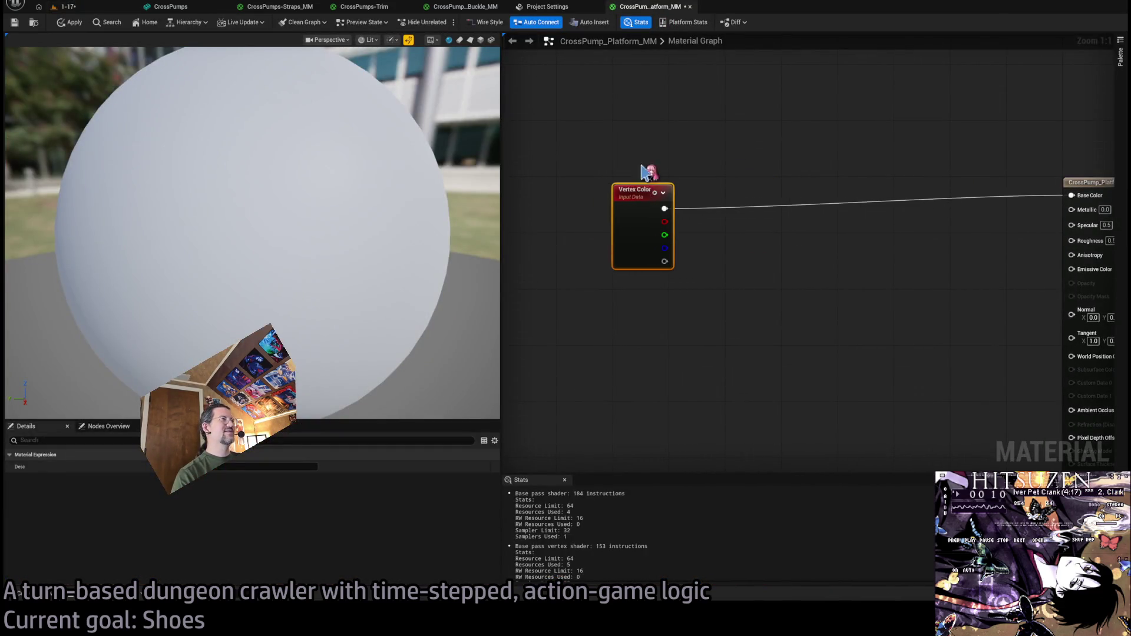
{"action": "left_click", "coordinate": [668, 156]}
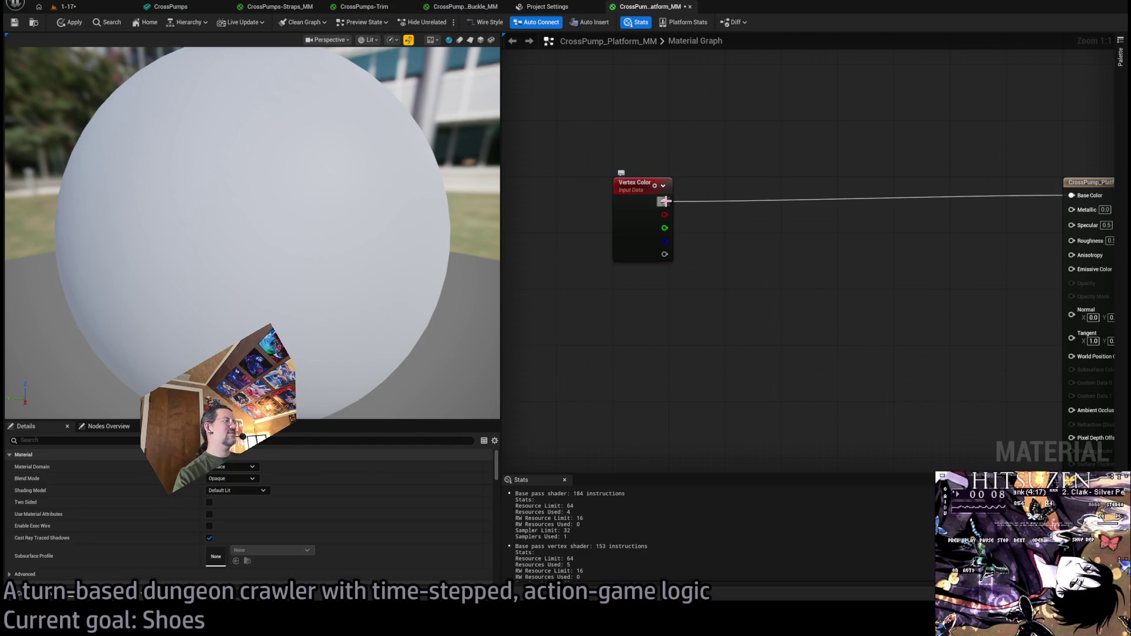
{"action": "left_click", "coordinate": [664, 201], "text": "alt"}
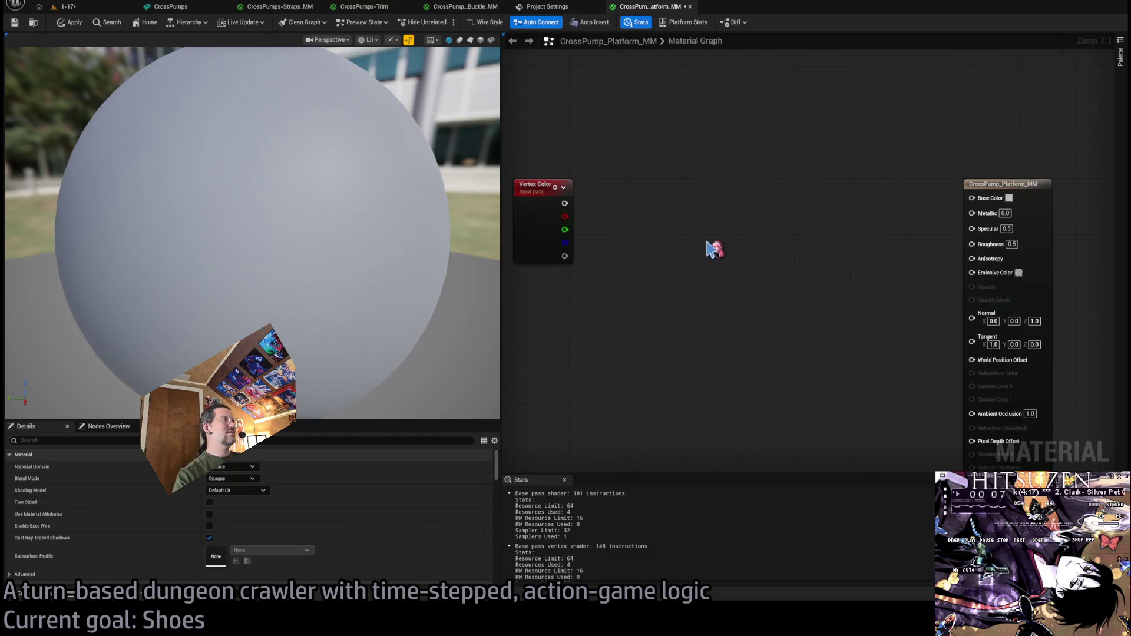
{"action": "left_click", "coordinate": [749, 174]}
{"action": "key", "text": "Delete"}
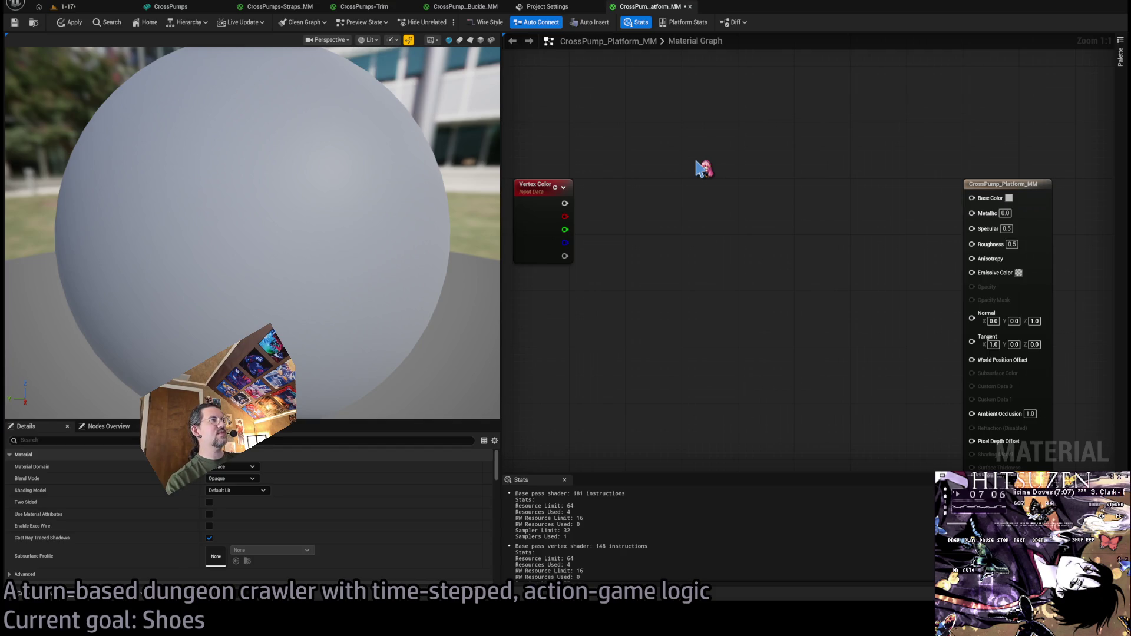
Add a Constant3Vector colour node, arrange it with Vertex Color, and duplicate it for a second constant.
{"action": "left_click", "coordinate": [697, 163]}
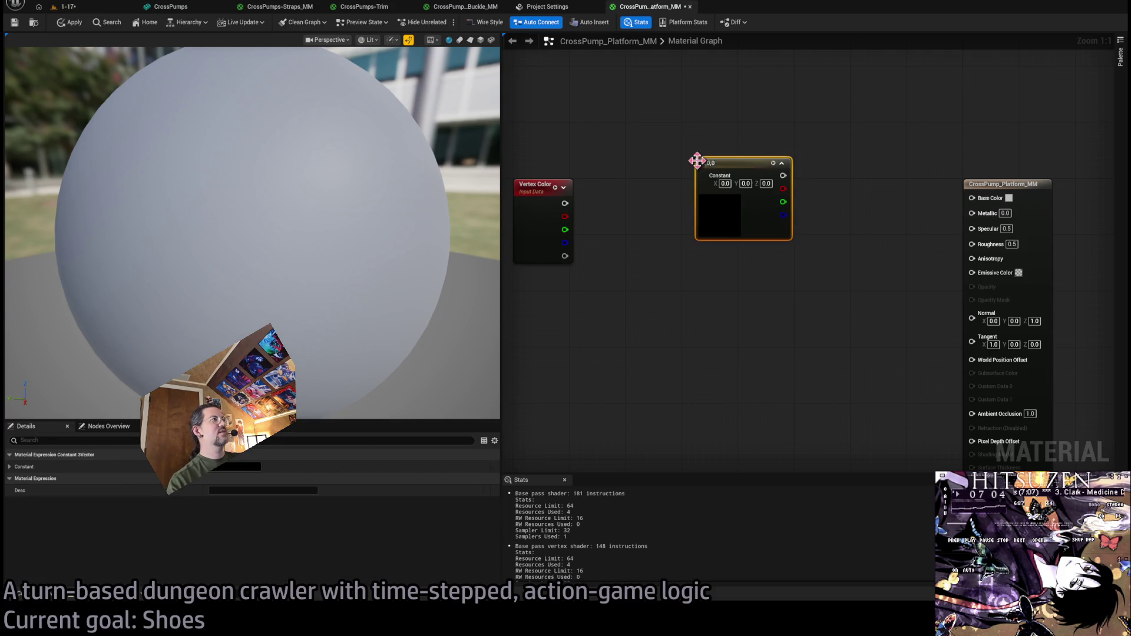
{"action": "left_click_drag", "start_coordinate": [725, 167], "coordinate": [659, 133]}
{"action": "mouse_move", "coordinate": [672, 193]}
{"action": "left_mouse_down"}
{"action": "mouse_move", "coordinate": [677, 343]}
{"action": "mouse_move", "coordinate": [714, 227]}
{"action": "left_mouse_up"}
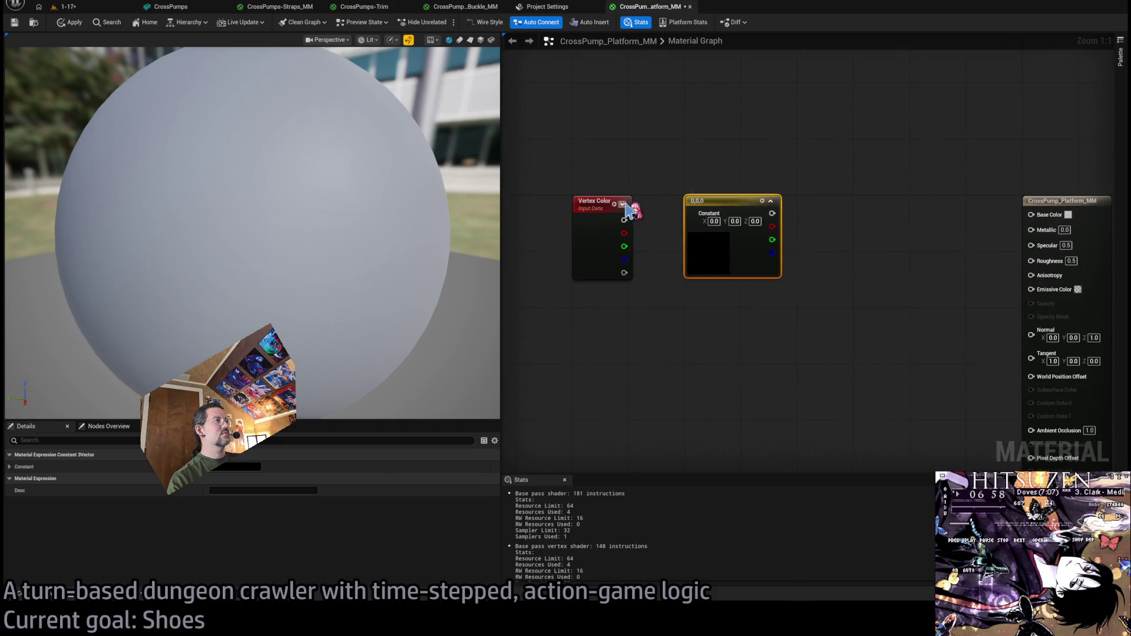
{"action": "left_click_drag", "start_coordinate": [629, 208], "coordinate": [557, 210]}
{"action": "mouse_move", "coordinate": [742, 217]}
{"action": "left_mouse_down"}
{"action": "mouse_move", "coordinate": [634, 217]}
{"action": "mouse_move", "coordinate": [679, 255]}
{"action": "left_mouse_up"}
{"action": "key", "text": "ctrl+w"}
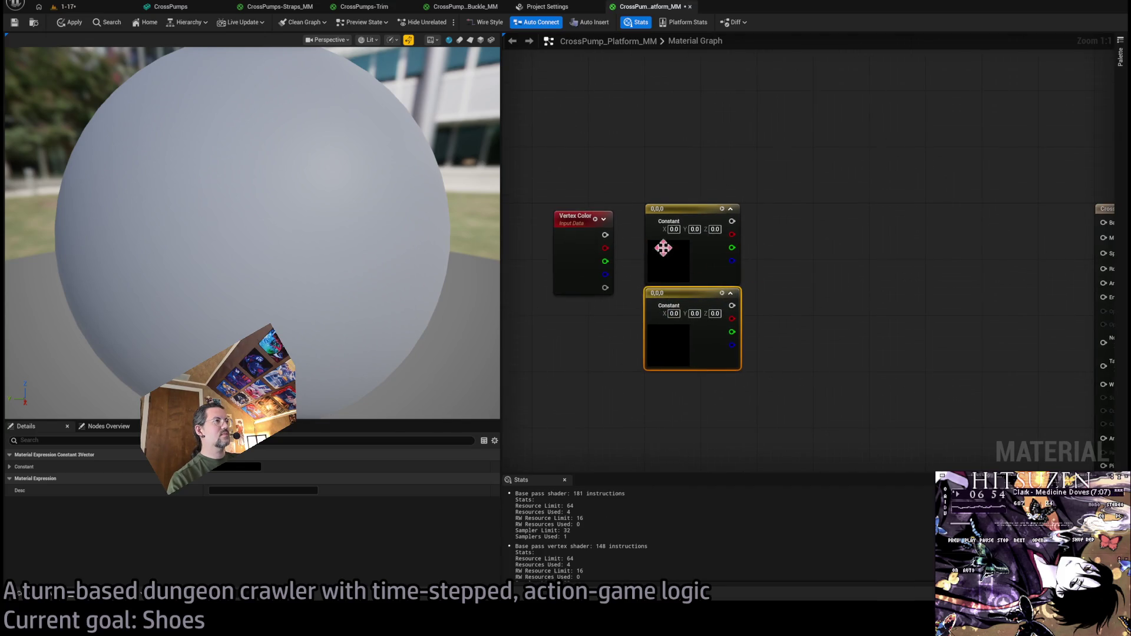
Route the Vertex Color red channel through a reroute point and add a Lerp node feeding Base Color.
{"action": "left_click_drag", "start_coordinate": [606, 247], "coordinate": [656, 189]}
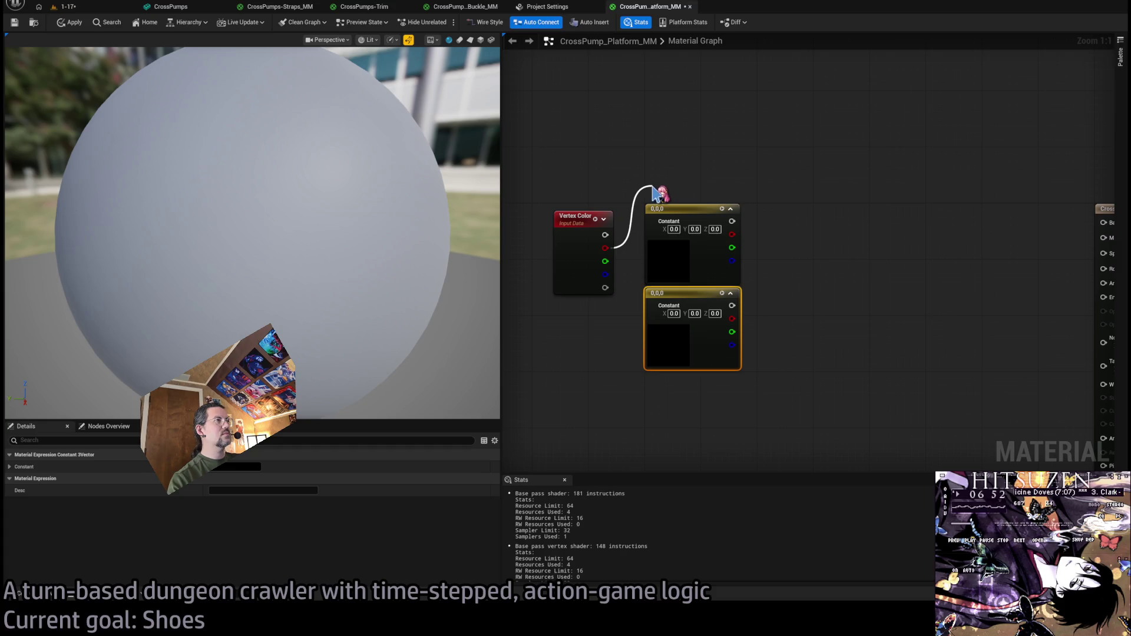
{"action": "left_click_drag", "start_coordinate": [659, 192], "coordinate": [658, 192]}
{"action": "mouse_move", "coordinate": [605, 247]}
{"action": "left_mouse_down"}
{"action": "mouse_move", "coordinate": [660, 181]}
{"action": "mouse_move", "coordinate": [714, 177]}
{"action": "left_mouse_up"}
{"action": "left_click", "coordinate": [750, 262]}
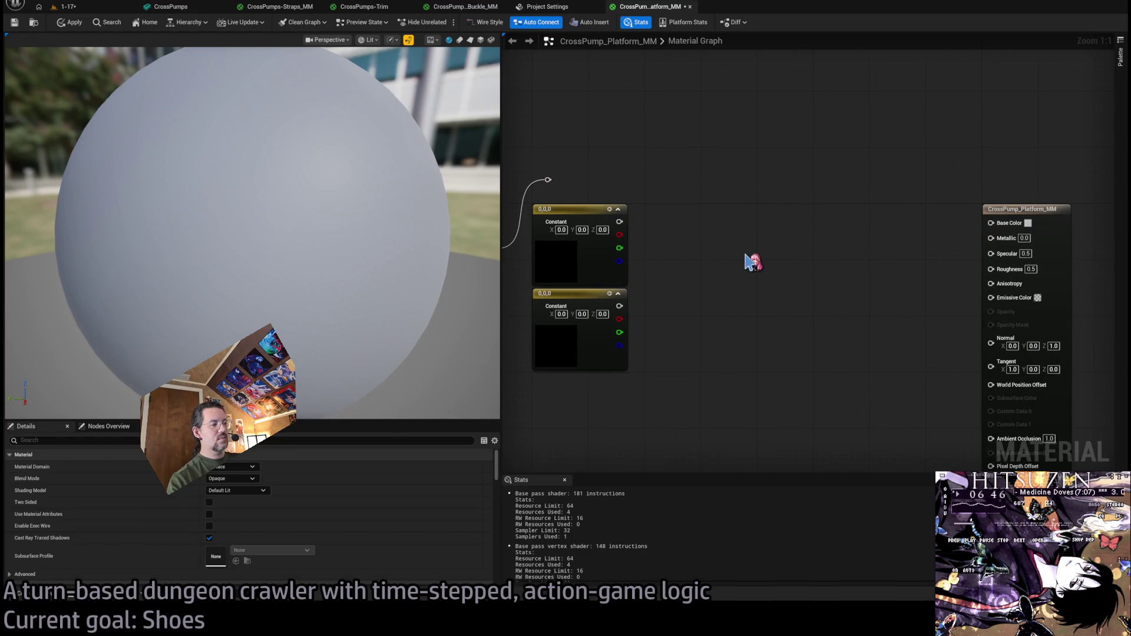
{"action": "mouse_move", "coordinate": [989, 225]}
{"action": "left_mouse_down"}
{"action": "mouse_move", "coordinate": [835, 241]}
{"action": "mouse_move", "coordinate": [792, 221]}
{"action": "left_mouse_up"}
{"action": "left_click", "coordinate": [866, 227]}
Wire the red channel into Lerp Alpha via reroutes and the two constants into Lerp A and B.
{"action": "left_click_drag", "start_coordinate": [677, 199], "coordinate": [753, 221]}
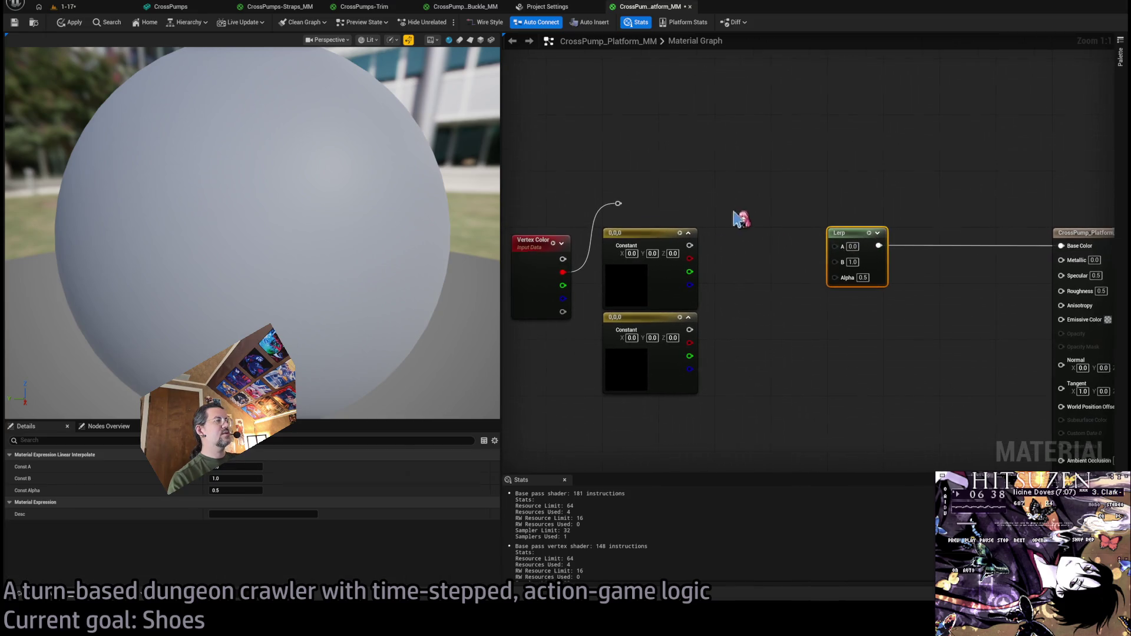
{"action": "left_click_drag", "start_coordinate": [617, 203], "coordinate": [834, 276]}
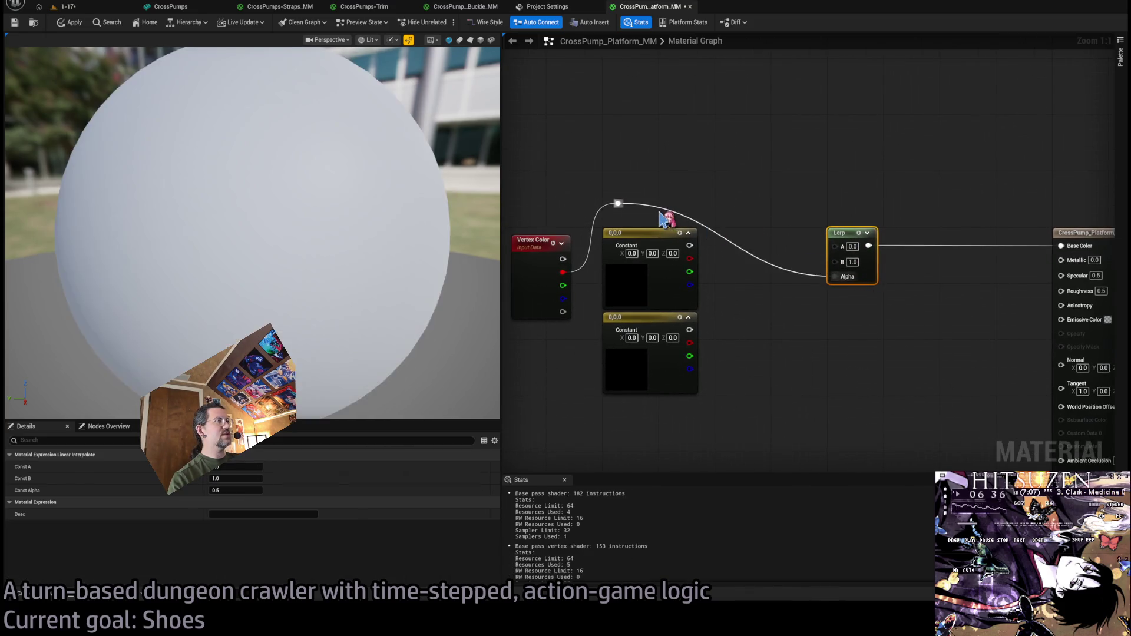
{"action": "double_click", "coordinate": [653, 206]}
{"action": "mouse_move", "coordinate": [654, 206]}
{"action": "left_mouse_down"}
{"action": "mouse_move", "coordinate": [681, 204]}
{"action": "mouse_move", "coordinate": [615, 206]}
{"action": "left_mouse_up"}
{"action": "left_click", "coordinate": [636, 182]}
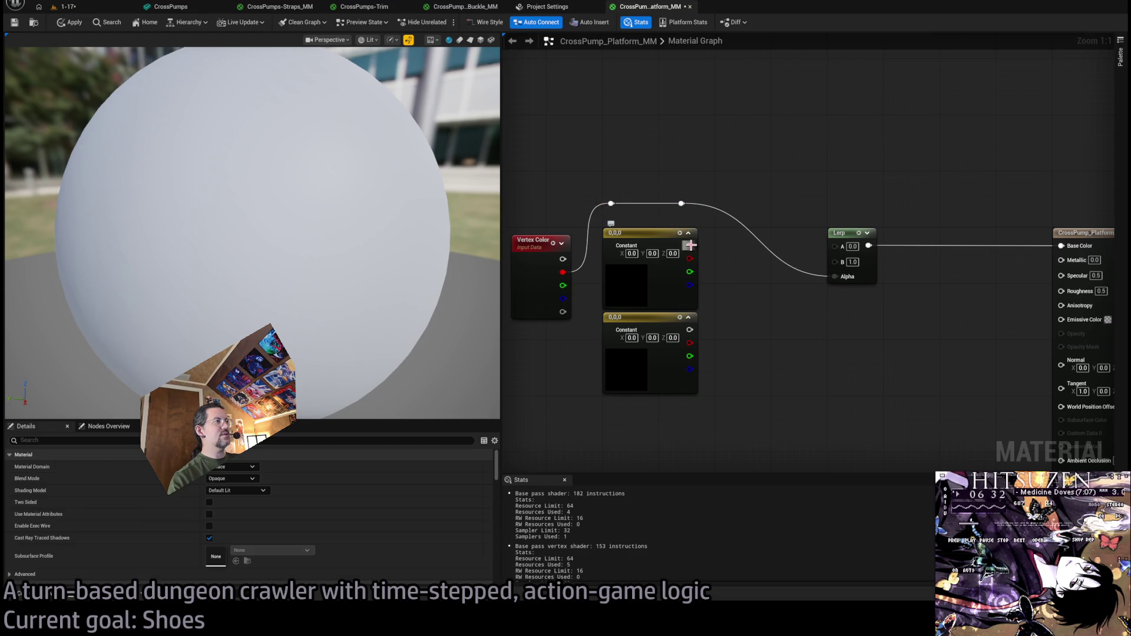
{"action": "left_click_drag", "start_coordinate": [689, 244], "coordinate": [834, 246]}
{"action": "left_click_drag", "start_coordinate": [689, 329], "coordinate": [834, 258]}
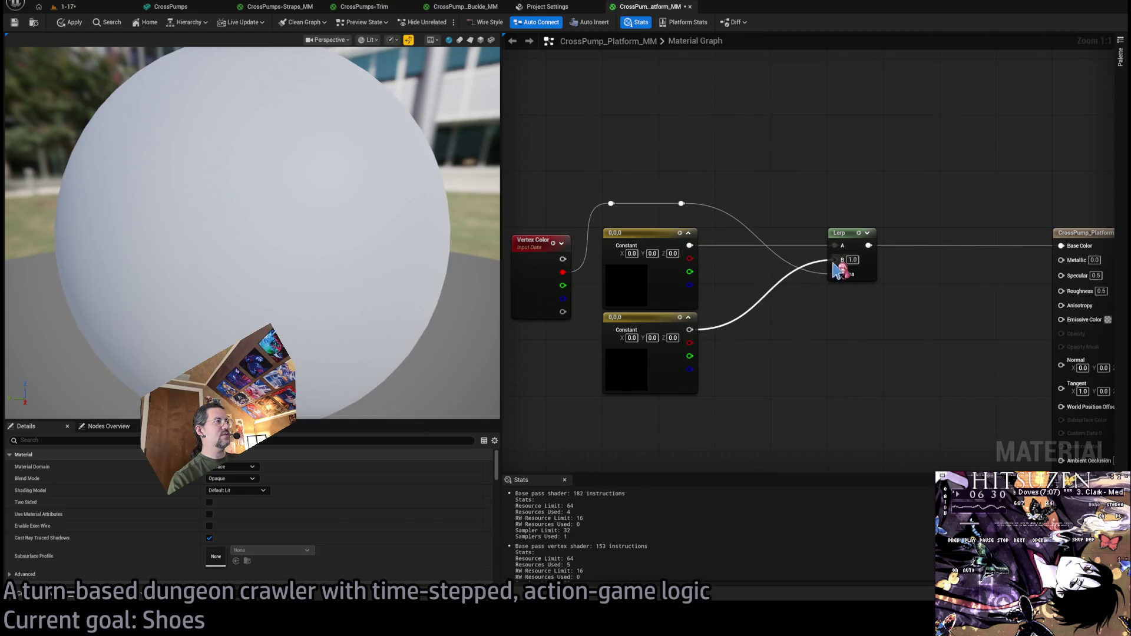
Set the A constant to near-black 0.01 and the B constant to a warm beige, giving an off-white preview.
{"action": "left_click", "coordinate": [638, 292]}
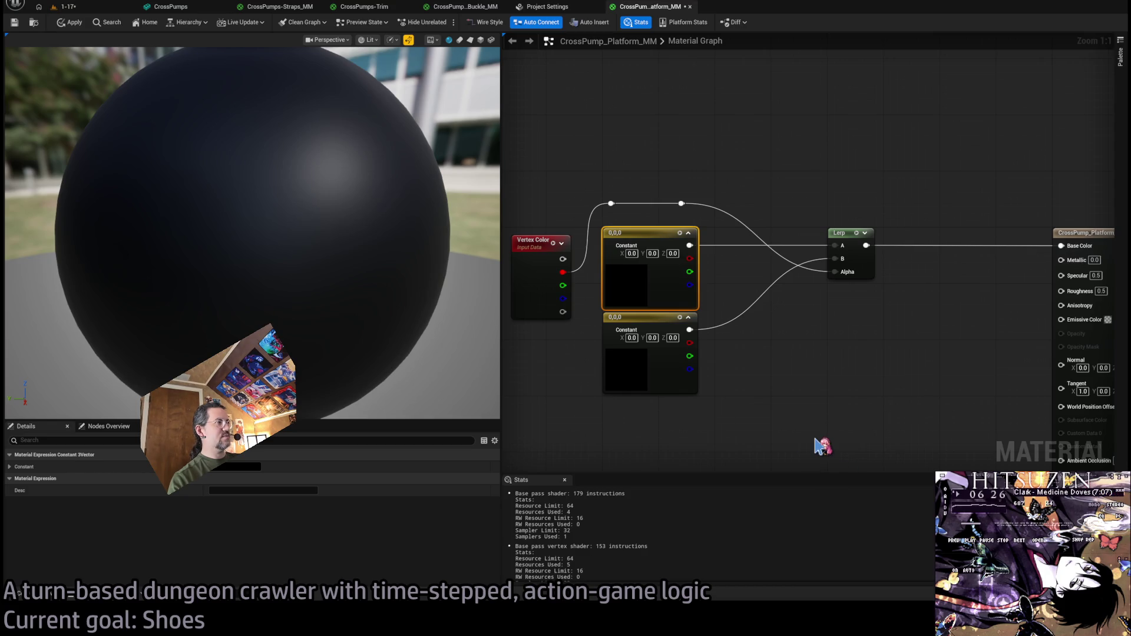
{"action": "key", "text": "Return"}
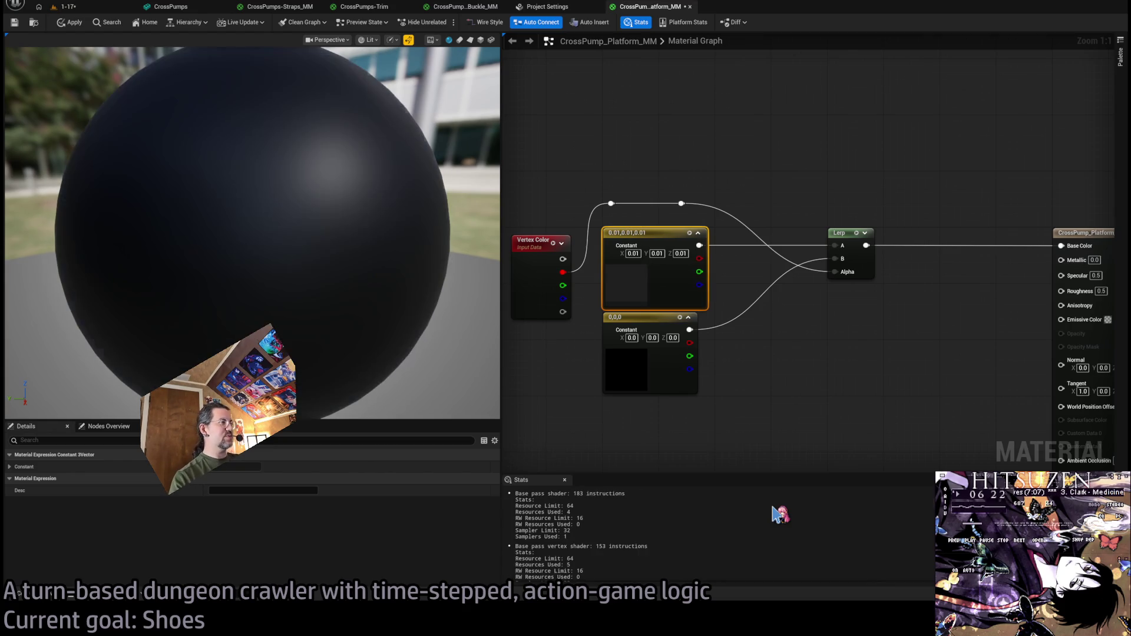
{"action": "left_click_drag", "start_coordinate": [785, 354], "coordinate": [767, 347]}
{"action": "left_click", "coordinate": [602, 370]}
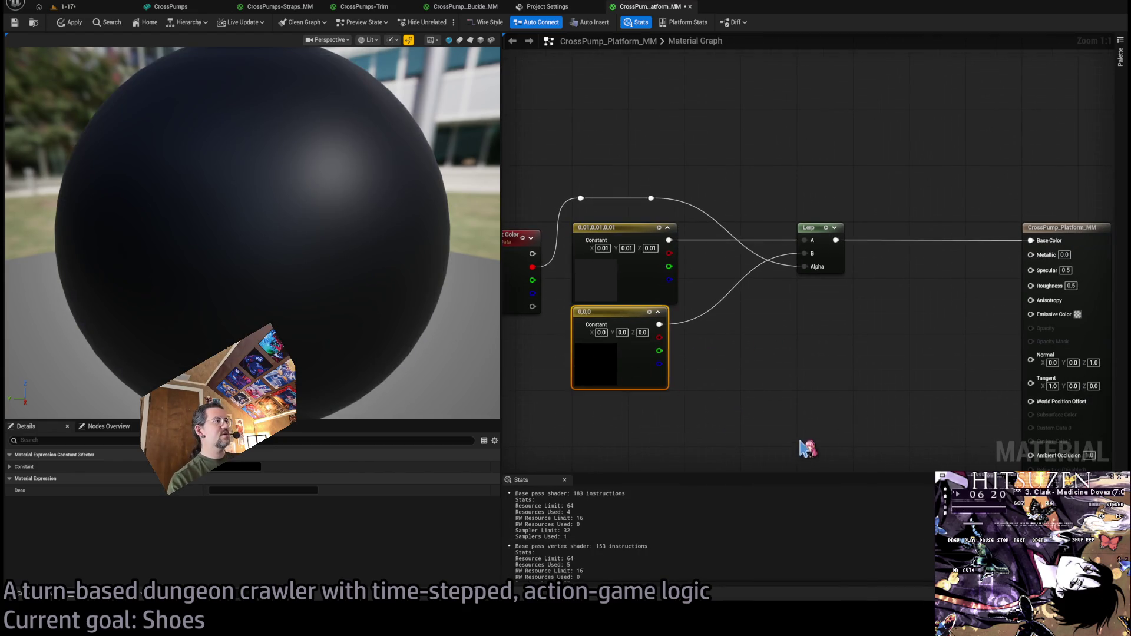
{"action": "key", "text": "ctrl+z"}
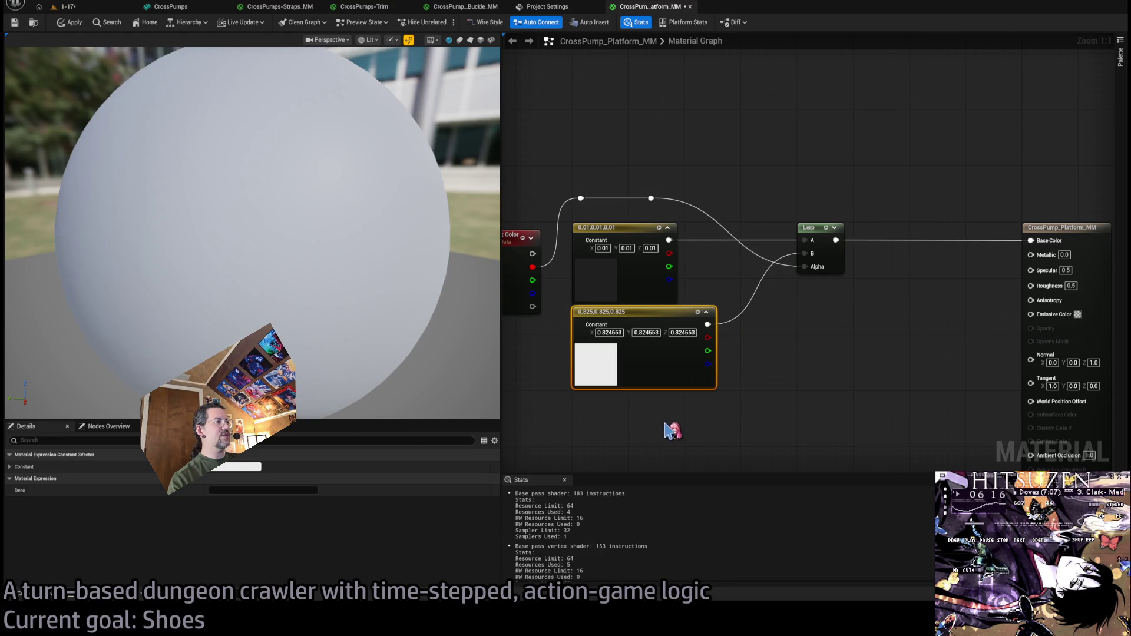
{"action": "key", "text": "ctrl+z"}
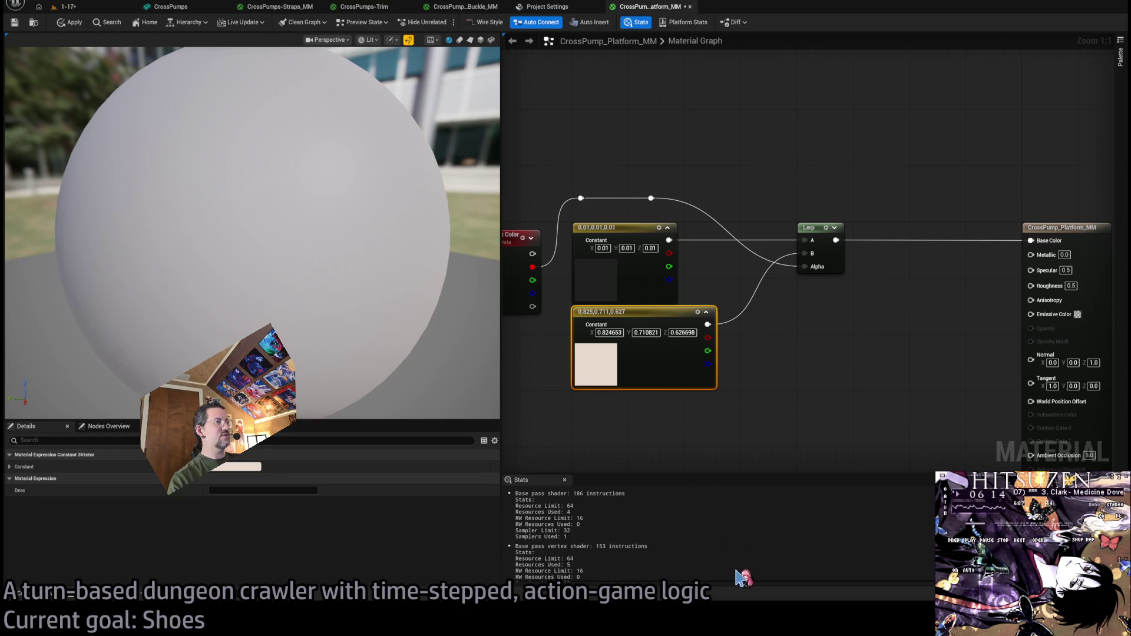
{"action": "left_click_drag", "start_coordinate": [419, 285], "coordinate": [436, 296]}
{"action": "scroll", "coordinate": [453, 306], "scroll_direction": "down", "scroll_amount": 5}
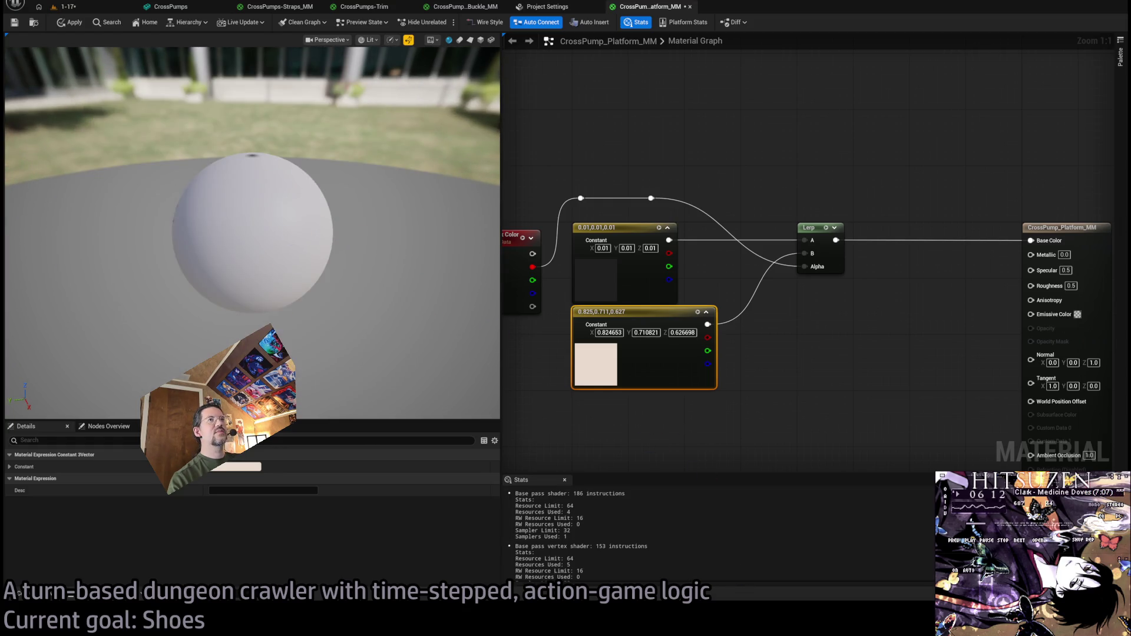
{"action": "key", "text": "ctrl+space"}
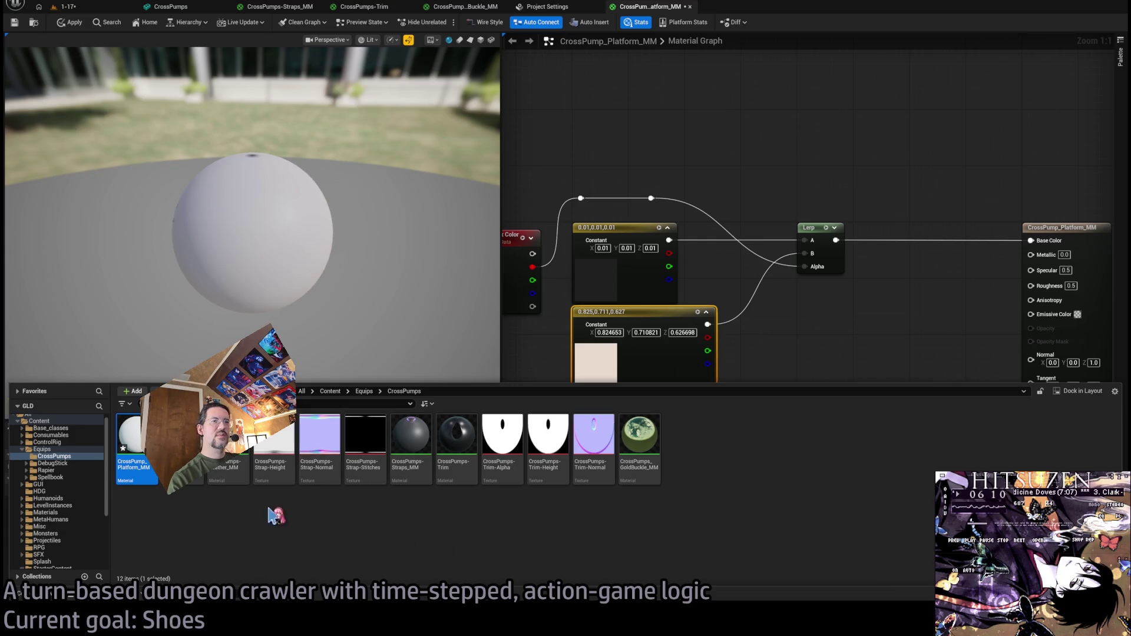
Preview the platform material on a cube, the shoe mesh and finally a plane.
{"action": "left_click", "coordinate": [186, 437]}
{"action": "left_click_drag", "start_coordinate": [330, 298], "coordinate": [377, 125]}
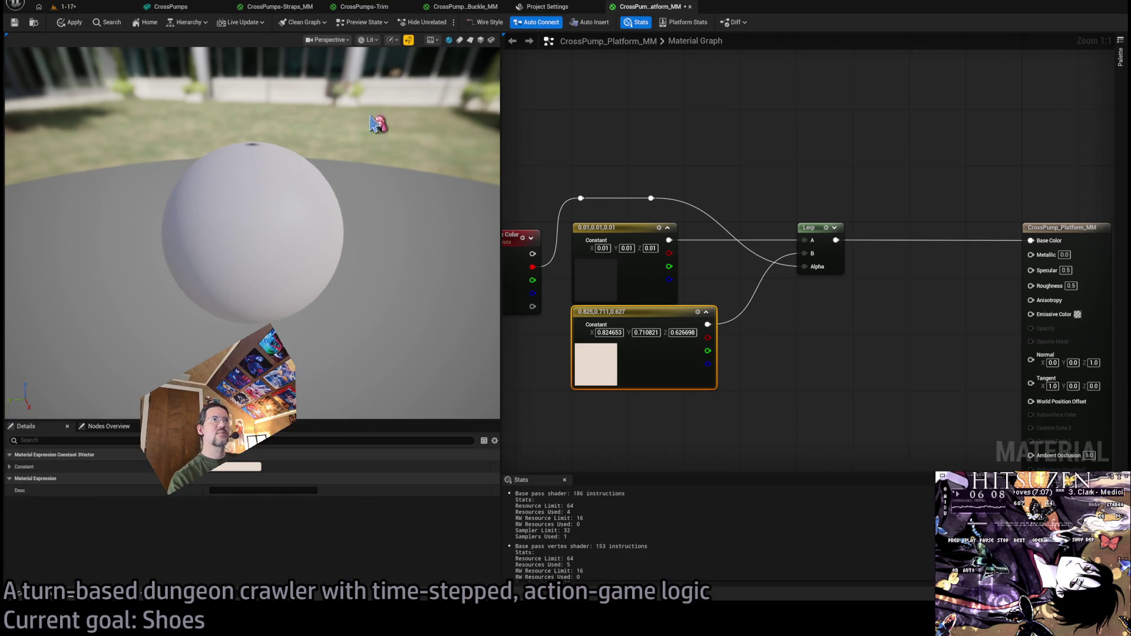
{"action": "left_click", "coordinate": [483, 41]}
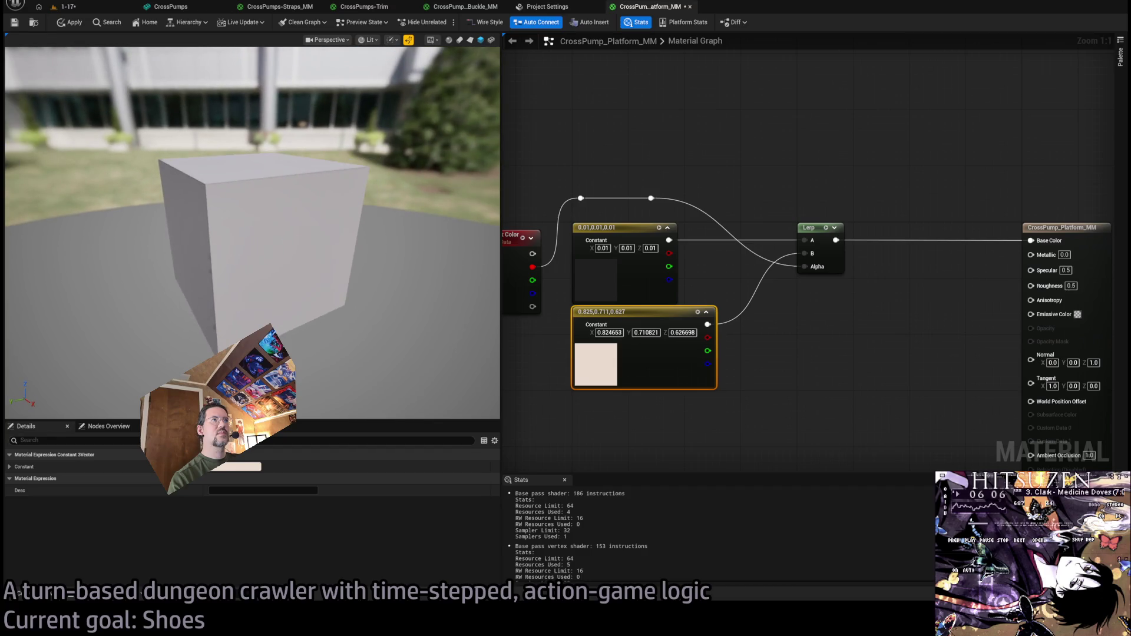
{"action": "left_click", "coordinate": [492, 42]}
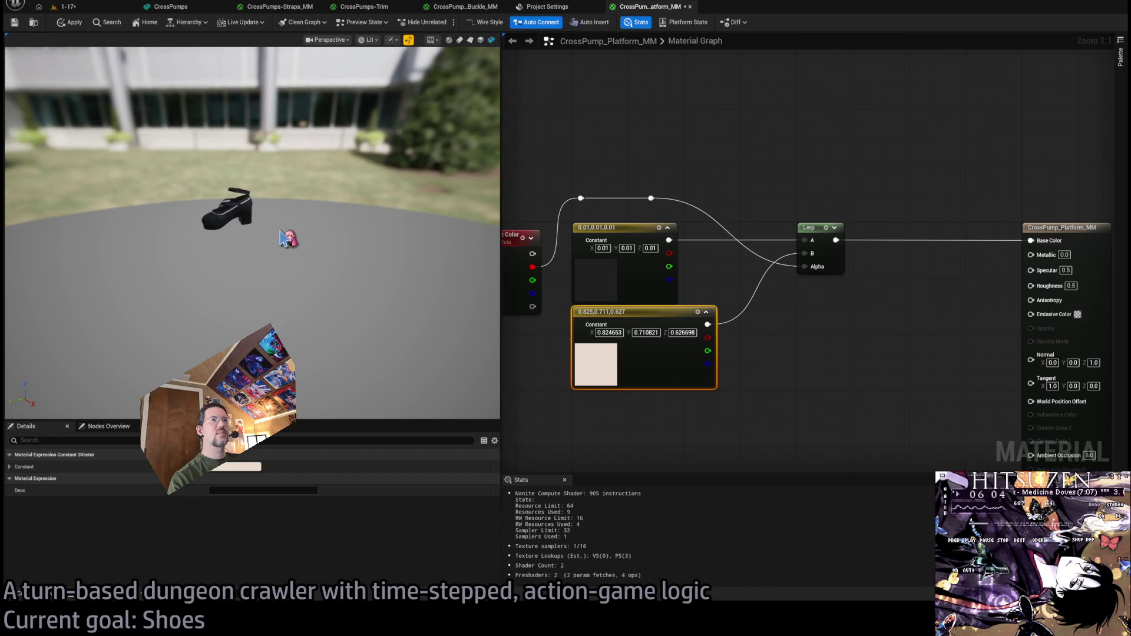
{"action": "left_click", "coordinate": [470, 42]}
{"action": "scroll", "coordinate": [339, 199], "scroll_direction": "down", "scroll_amount": 5}
{"action": "scroll", "coordinate": [324, 222], "scroll_direction": "up", "scroll_amount": 3}
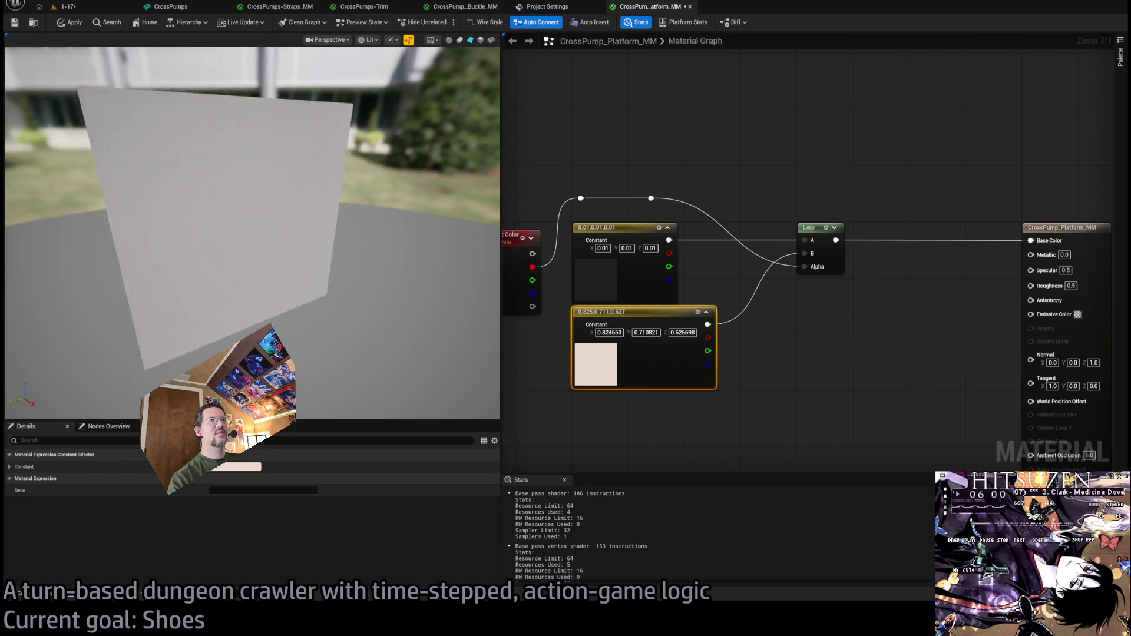
{"action": "scroll", "coordinate": [323, 221], "scroll_direction": "down", "scroll_amount": 3}
Move the Vertex Color node up-left nearer the constant nodes and clear the selection.
{"action": "left_click_drag", "start_coordinate": [806, 314], "coordinate": [863, 304]}
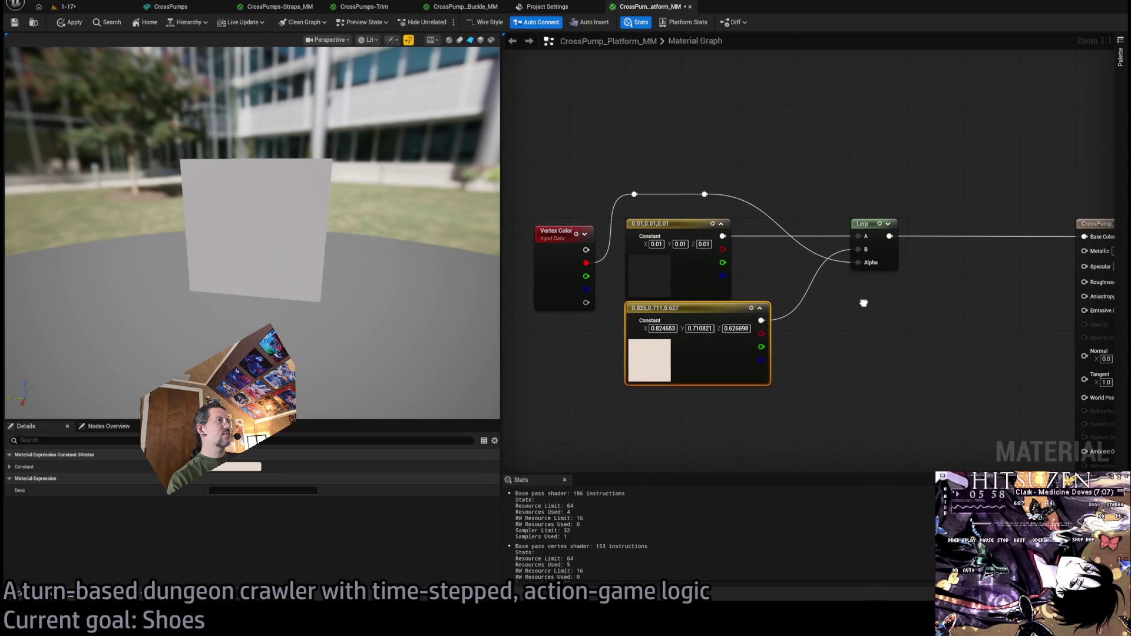
{"action": "left_click_drag", "start_coordinate": [583, 243], "coordinate": [550, 234]}
{"action": "left_click", "coordinate": [563, 196]}
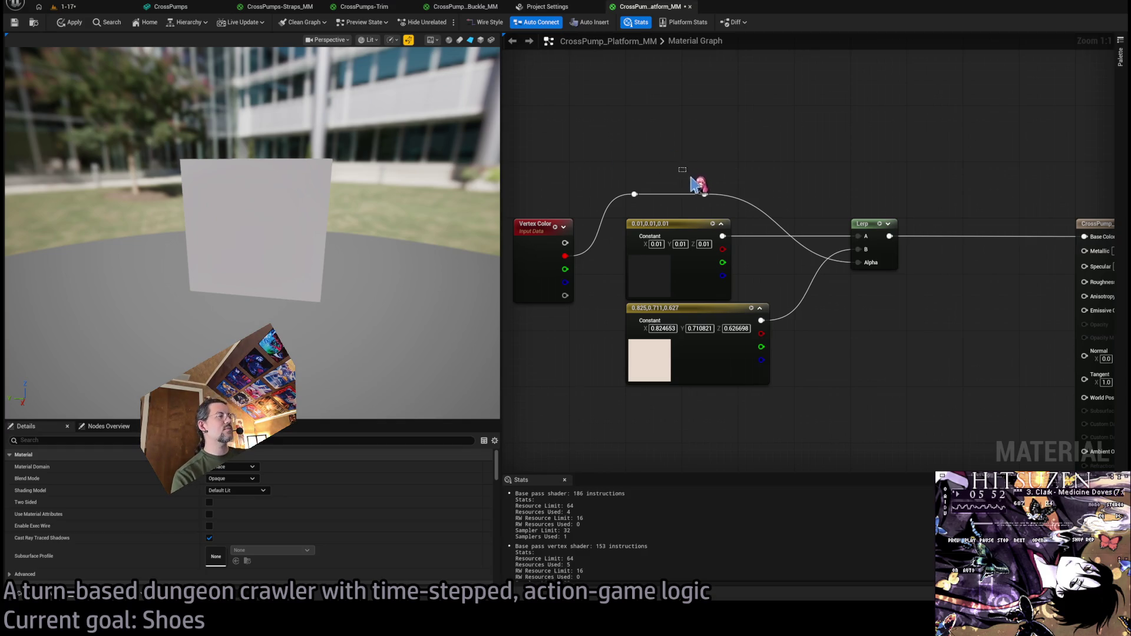
Add a reroute on the mask wire and paste a second Lerp node below the first.
{"action": "double_click", "coordinate": [712, 200]}
{"action": "key", "text": "ctrl+z"}
{"action": "double_click", "coordinate": [703, 194]}
{"action": "left_click_drag", "start_coordinate": [713, 200], "coordinate": [727, 200]}
{"action": "left_click", "coordinate": [870, 223]}
{"action": "key", "text": "ctrl+v"}
{"action": "mouse_move", "coordinate": [776, 309]}
{"action": "left_mouse_down"}
{"action": "mouse_move", "coordinate": [765, 267]}
{"action": "mouse_move", "coordinate": [974, 257]}
{"action": "left_mouse_up"}
Feed the mask into the new Lerp's Alpha and set it to blend Roughness between 0.2 and 0.9.
{"action": "left_click_drag", "start_coordinate": [645, 166], "coordinate": [784, 298]}
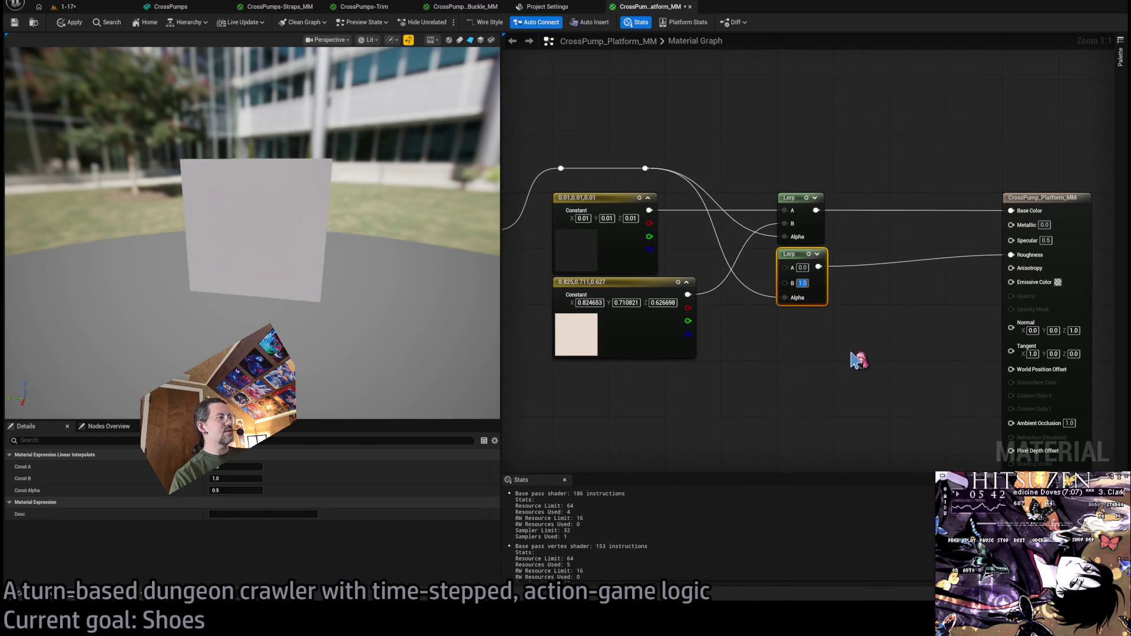
{"action": "type", "text": "0"}
{"action": "key", "text": "Return"}
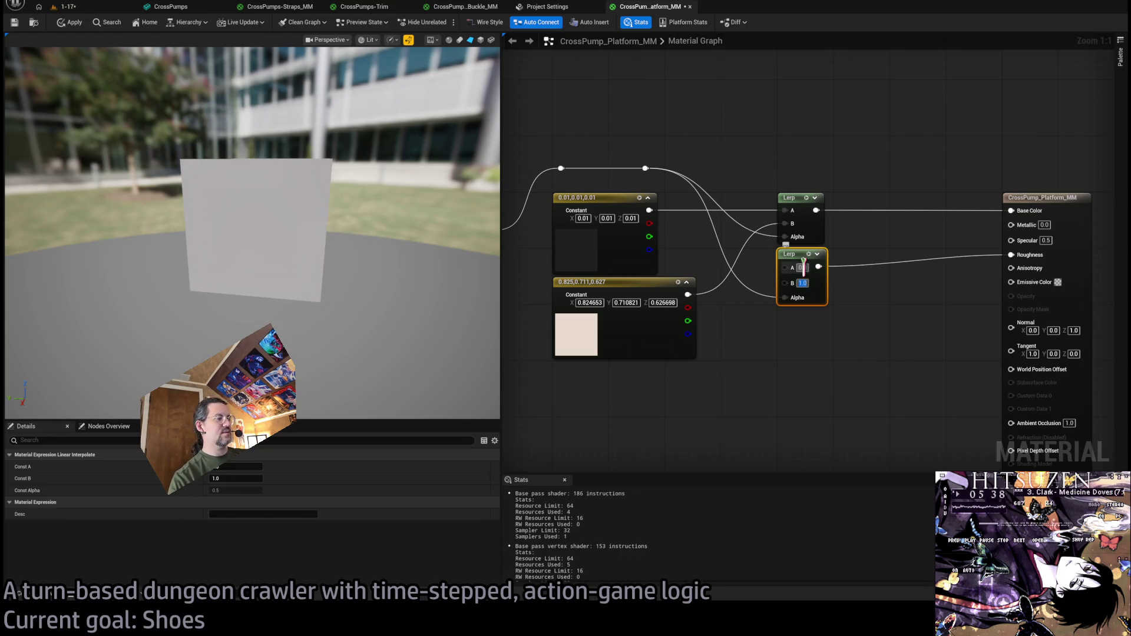
{"action": "type", "text": "0.9"}
{"action": "key", "text": "Return"}
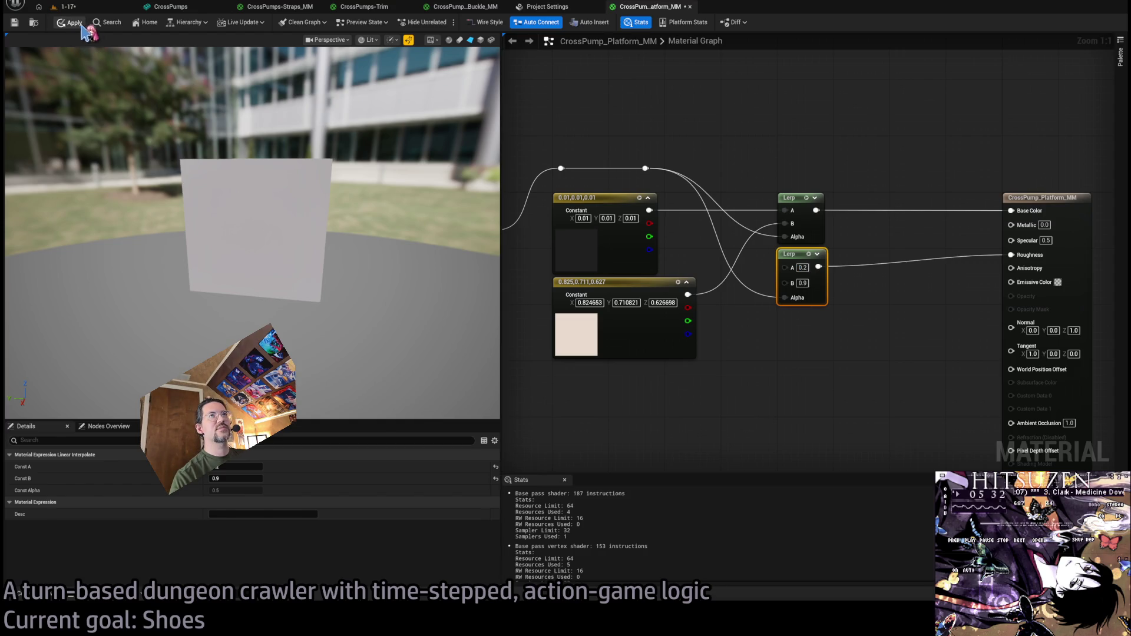
{"action": "left_click", "coordinate": [271, 6]}
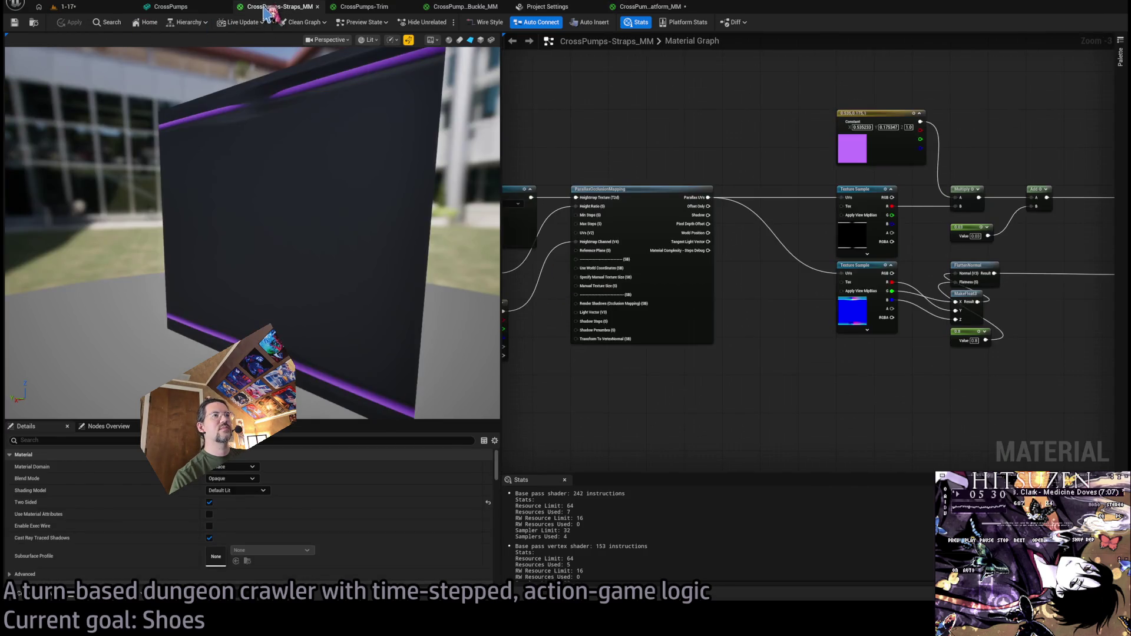
Orbit the CrossPumps mesh preview over its sole, straps and heel, then return to the 1-17 level.
{"action": "left_click", "coordinate": [365, 6]}
{"action": "left_click", "coordinate": [208, 11]}
{"action": "mouse_move", "coordinate": [321, 121]}
{"action": "left_mouse_down"}
{"action": "mouse_move", "coordinate": [398, 176]}
{"action": "mouse_move", "coordinate": [477, 177]}
{"action": "mouse_move", "coordinate": [574, 266]}
{"action": "mouse_move", "coordinate": [495, 318]}
{"action": "left_mouse_up"}
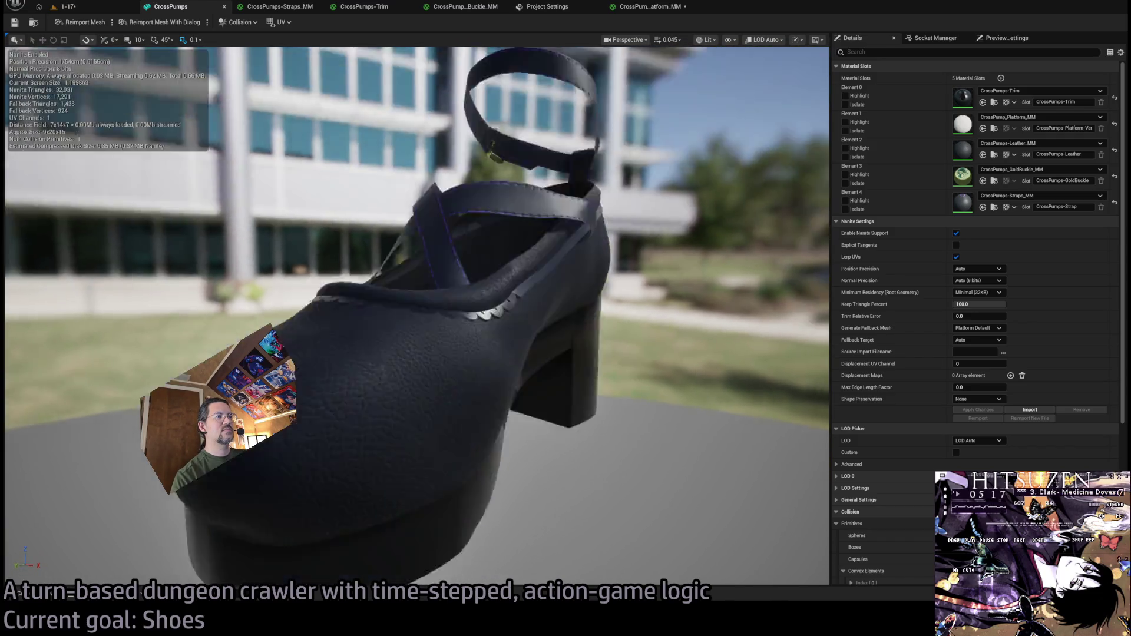
{"action": "mouse_move", "coordinate": [495, 318]}
{"action": "left_mouse_down"}
{"action": "mouse_move", "coordinate": [495, 177]}
{"action": "mouse_move", "coordinate": [495, 336]}
{"action": "mouse_move", "coordinate": [495, 265]}
{"action": "mouse_move", "coordinate": [310, 398]}
{"action": "left_mouse_up"}
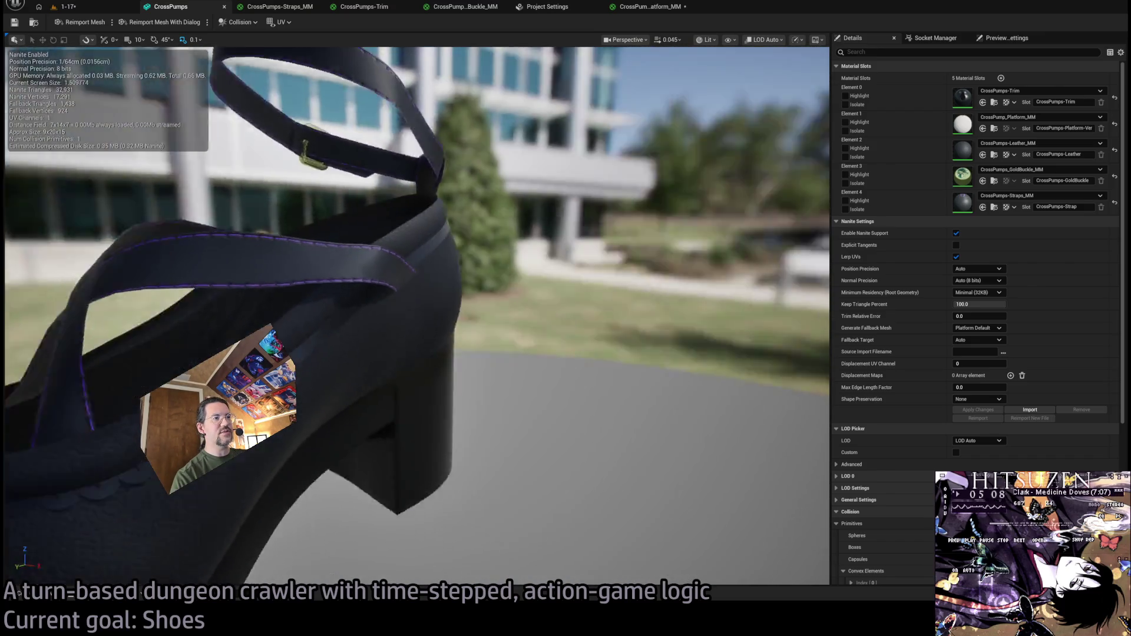
{"action": "left_click_drag", "start_coordinate": [333, 387], "coordinate": [328, 384]}
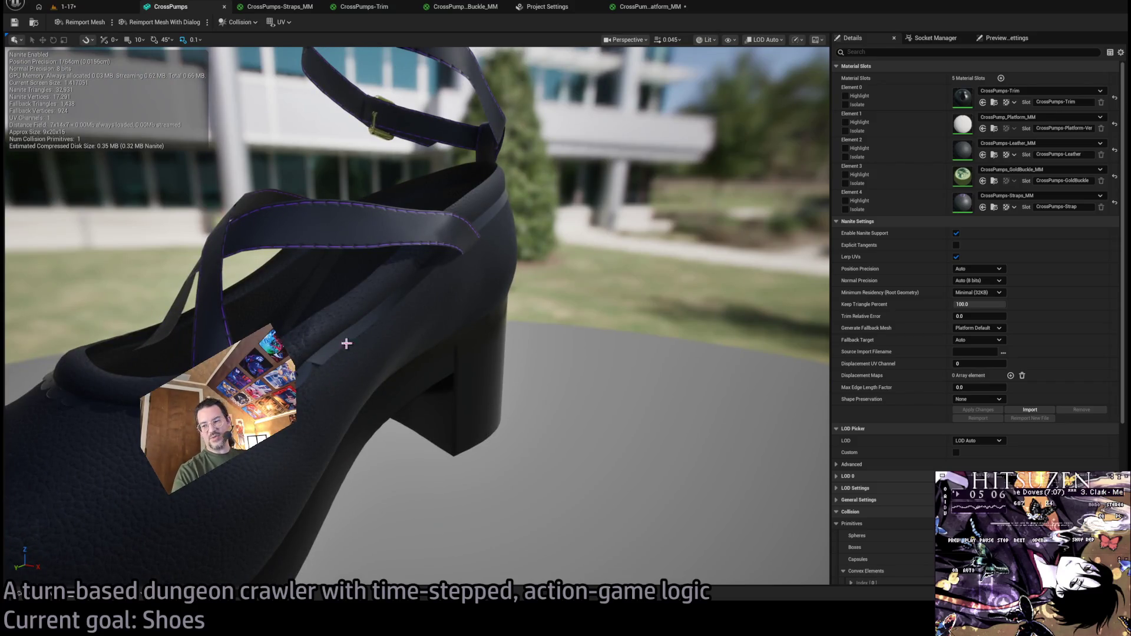
{"action": "scroll", "coordinate": [356, 308], "scroll_direction": "up", "scroll_amount": 6}
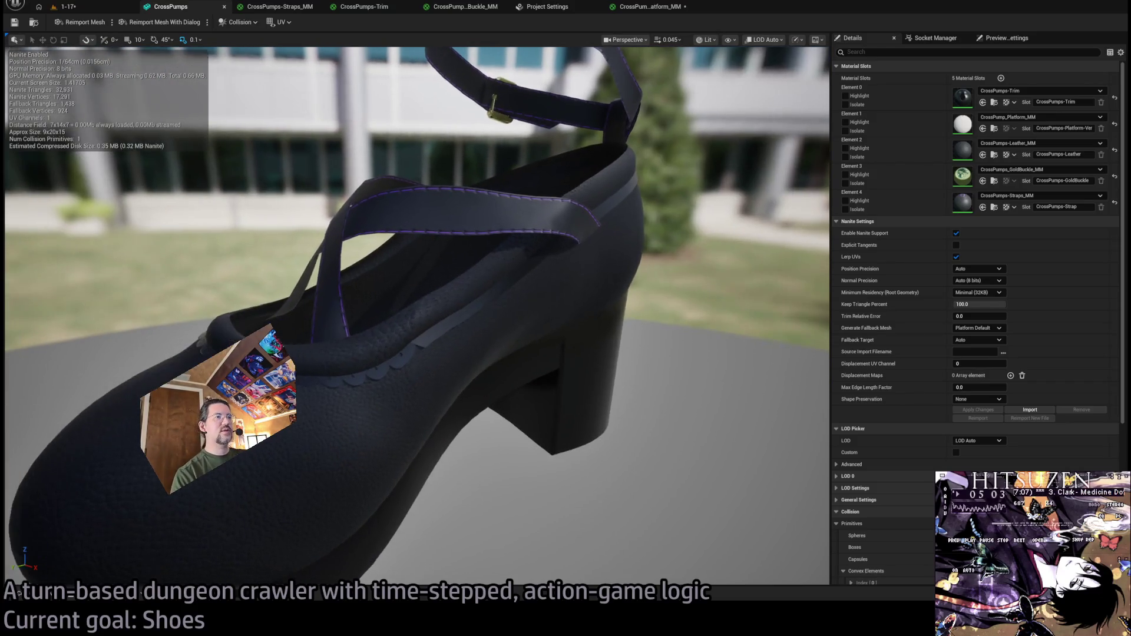
{"action": "left_click", "coordinate": [62, 6]}
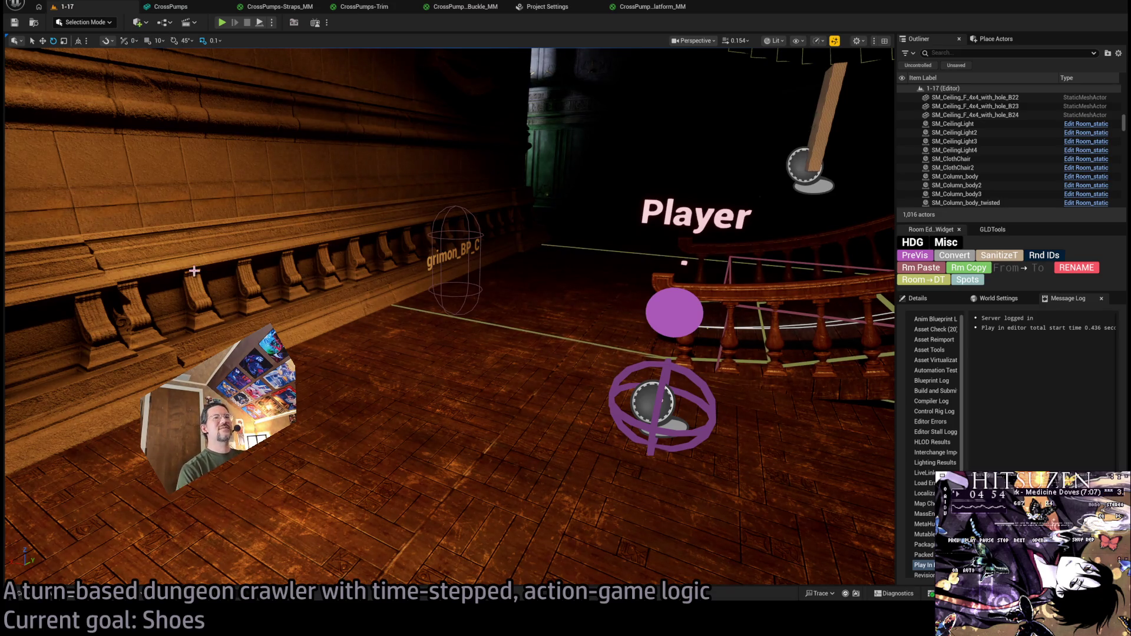
Drag the CrossPumps2 shoe from the Content Drawer onto the floor and scale it up.
{"action": "key", "text": "ctrl+space"}
{"action": "left_click_drag", "start_coordinate": [316, 371], "coordinate": [481, 465]}
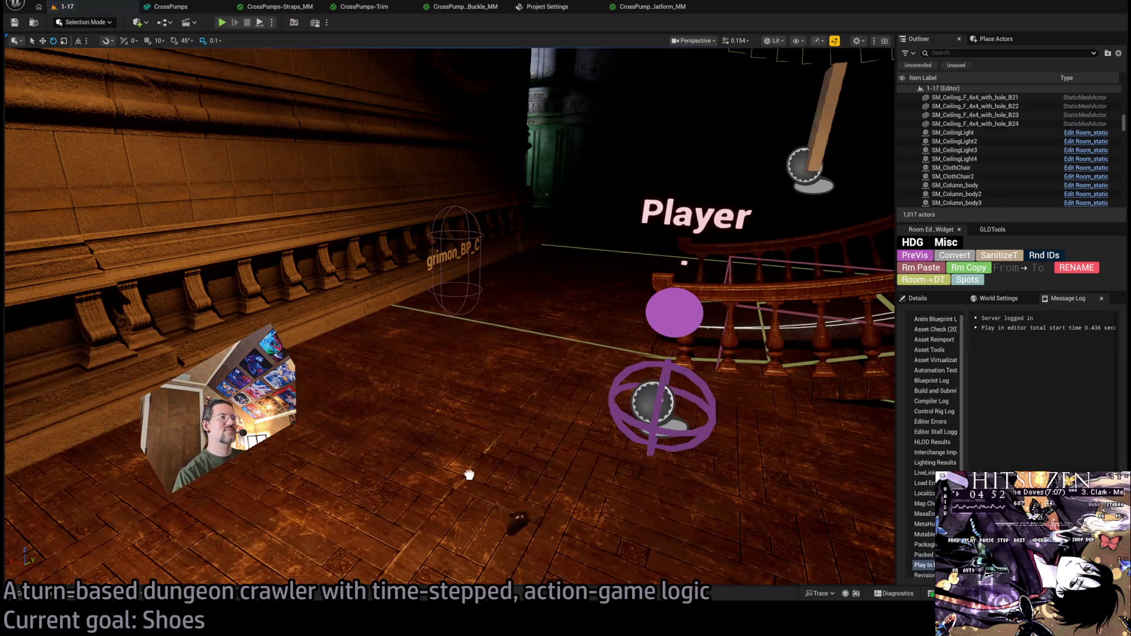
{"action": "key", "text": "r"}
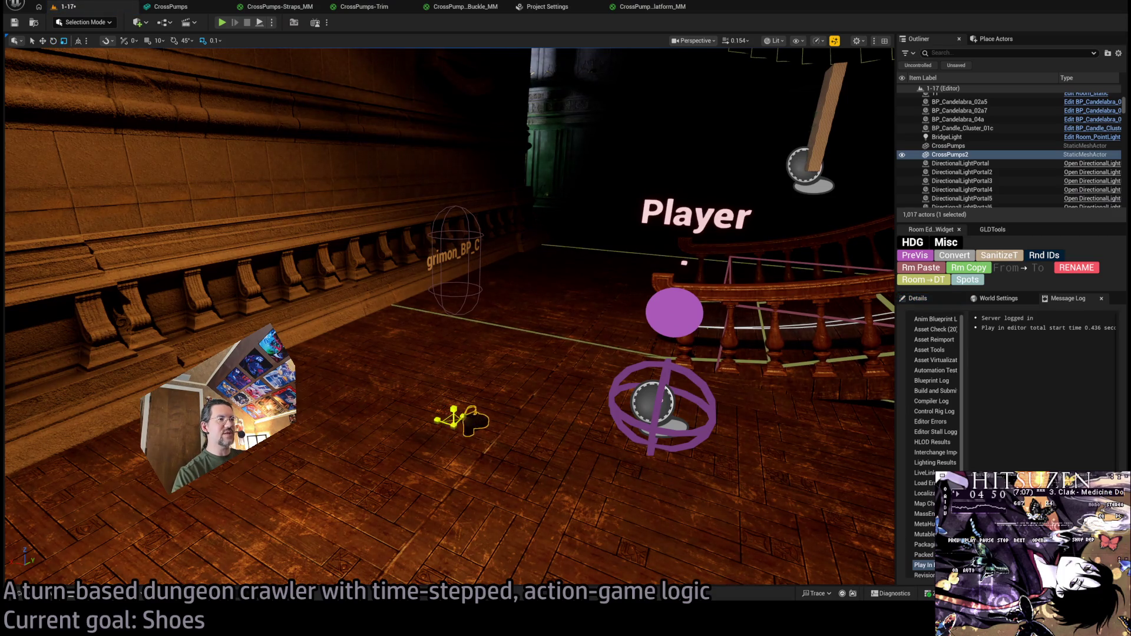
{"action": "left_click_drag", "start_coordinate": [452, 421], "coordinate": [494, 389]}
{"action": "mouse_move", "coordinate": [452, 420]}
{"action": "left_mouse_down"}
{"action": "mouse_move", "coordinate": [507, 436]}
{"action": "mouse_move", "coordinate": [336, 376]}
{"action": "left_mouse_up"}
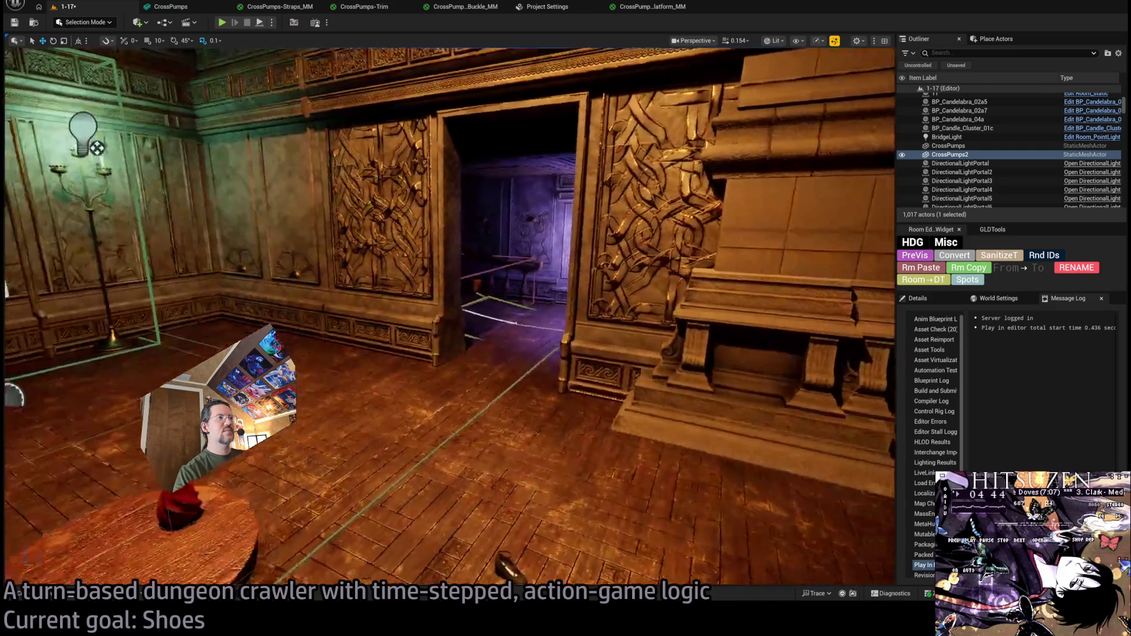
Fly toward the Exit W1 room, delete the older CrossPumps shoe, and come back.
{"action": "left_click_drag", "start_coordinate": [489, 353], "coordinate": [489, 354]}
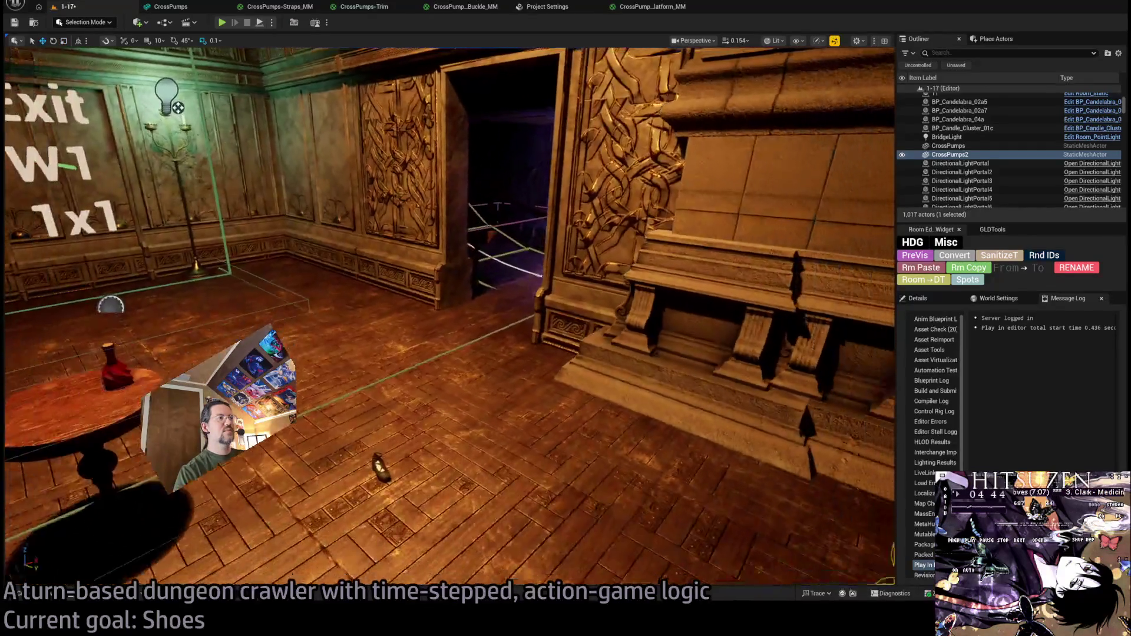
{"action": "key", "text": "Delete"}
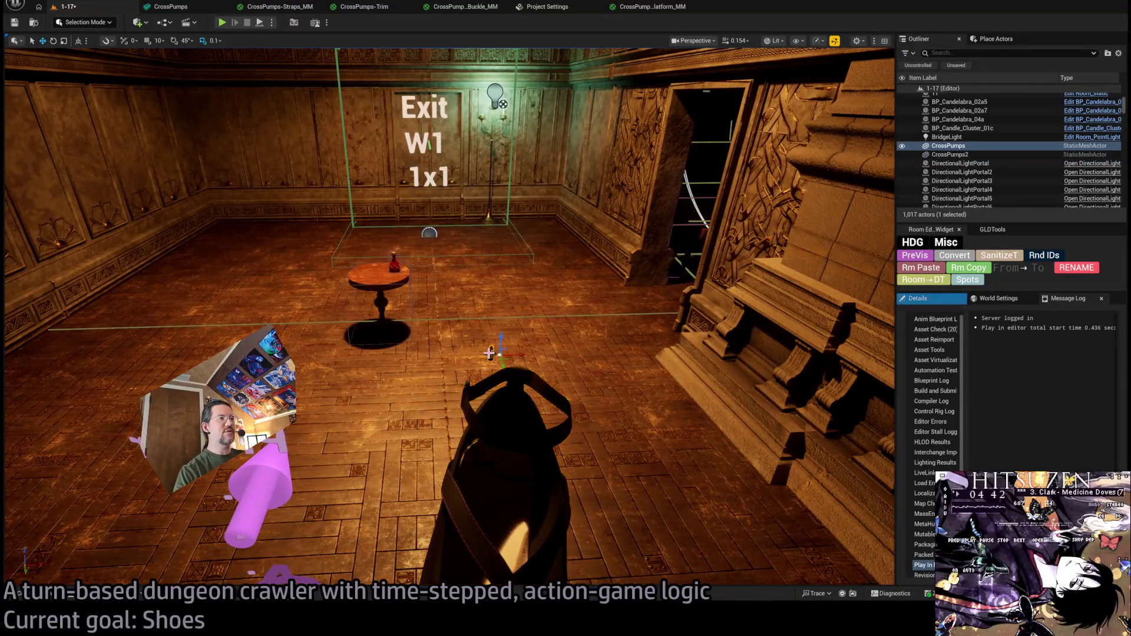
{"action": "left_click_drag", "start_coordinate": [488, 354], "coordinate": [489, 354]}
{"action": "left_click_drag", "start_coordinate": [527, 473], "coordinate": [528, 473]}
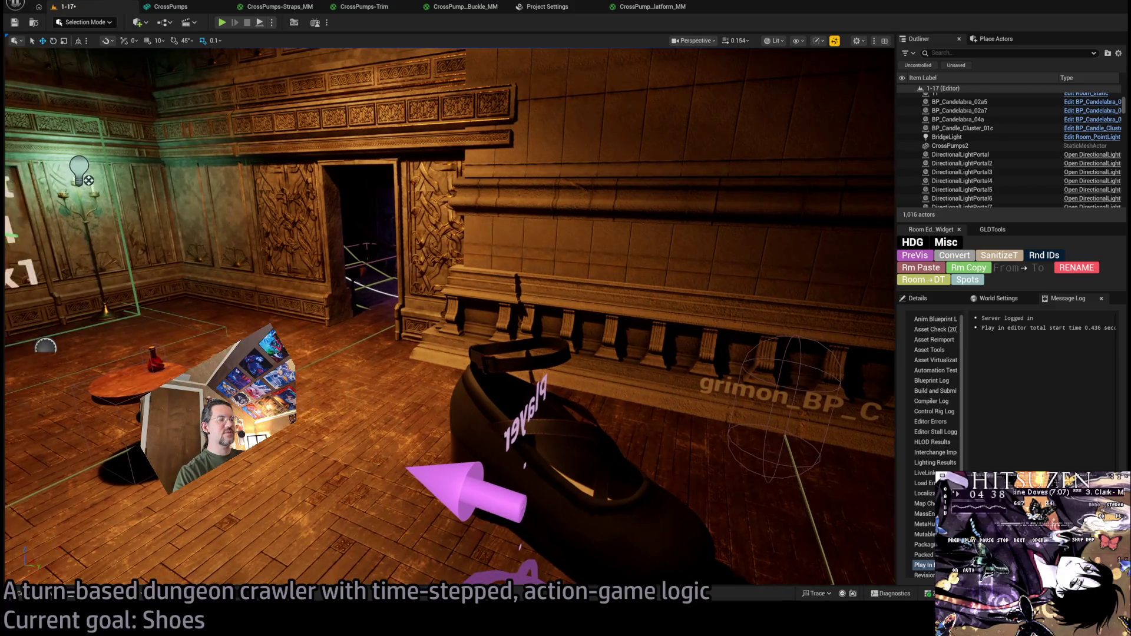
Move the CrossPumps2 shoe beside the table and tilt it about 40 degrees.
{"action": "left_click", "coordinate": [528, 473]}
{"action": "left_click_drag", "start_coordinate": [528, 473], "coordinate": [265, 398]}
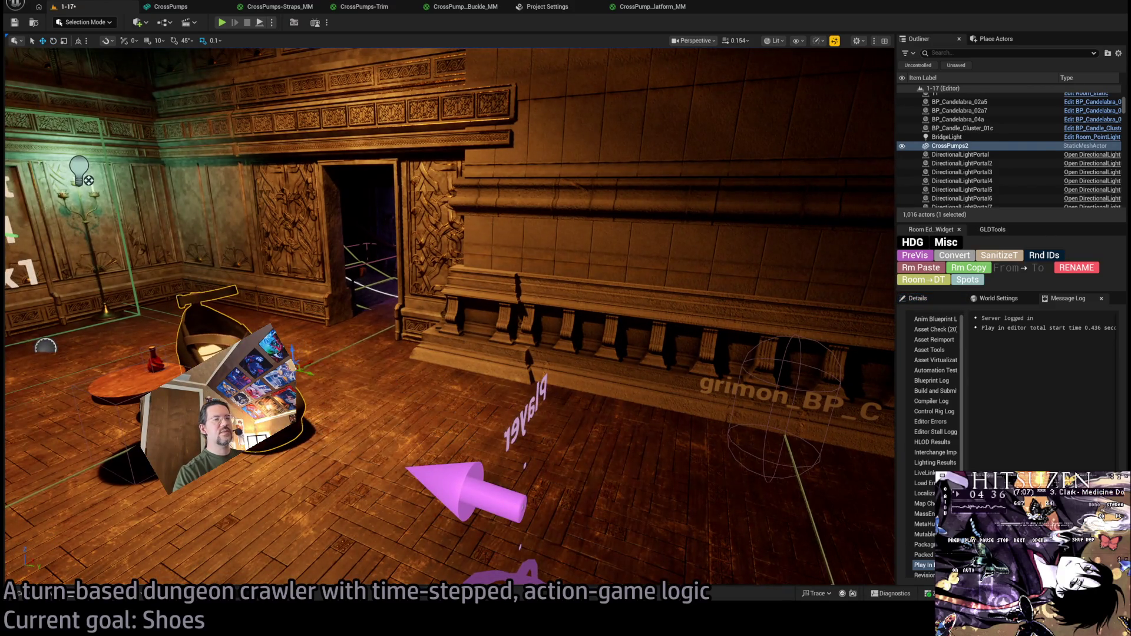
{"action": "left_click_drag", "start_coordinate": [305, 354], "coordinate": [293, 344]}
{"action": "key", "text": "e"}
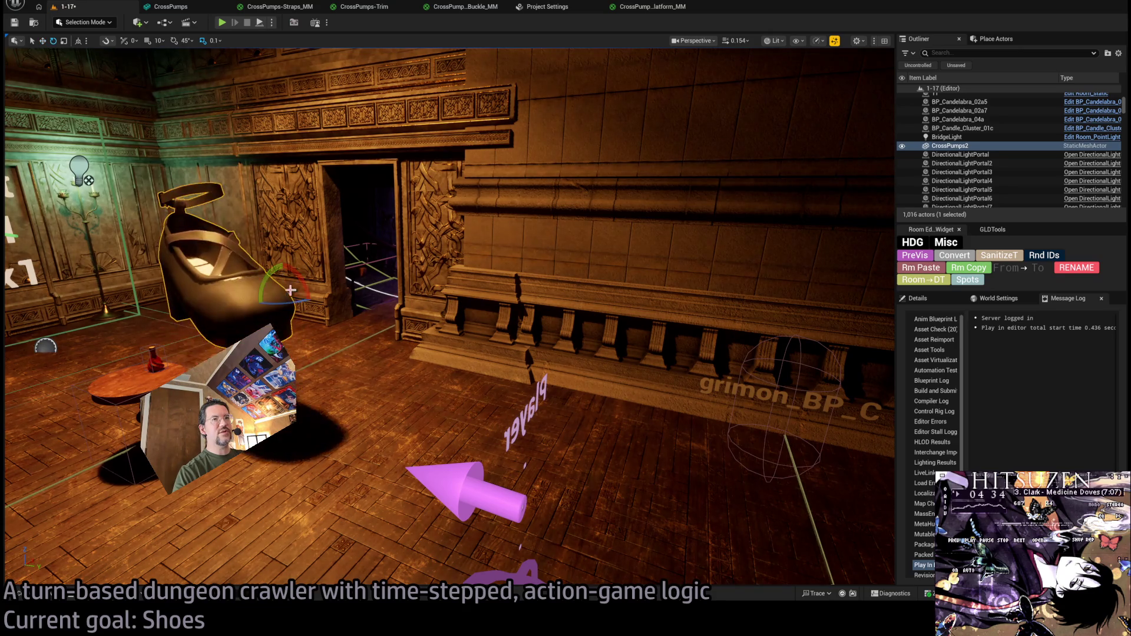
{"action": "left_click_drag", "start_coordinate": [292, 282], "coordinate": [311, 311]}
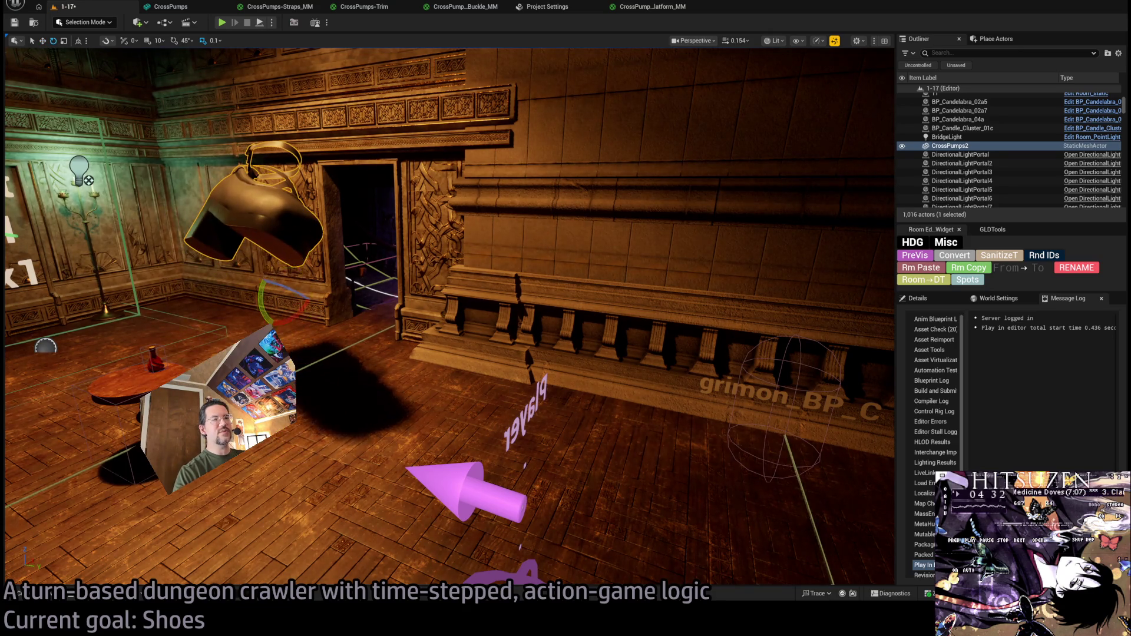
Frame the shoe and spin it to a new orientation while viewing it up close.
{"action": "key", "text": "f"}
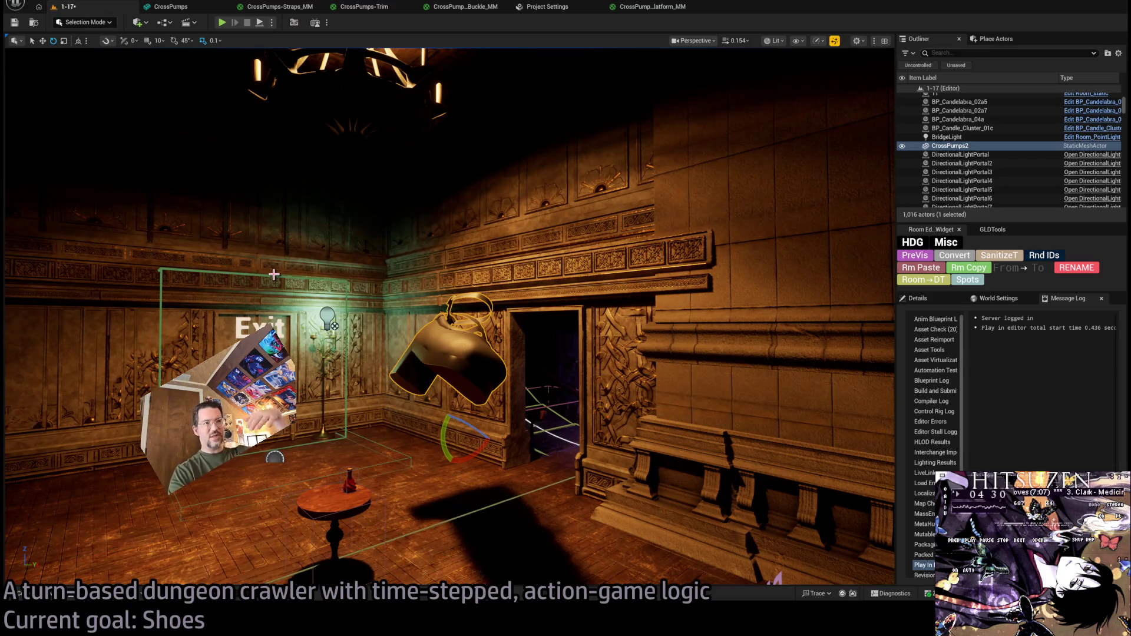
{"action": "left_click_drag", "start_coordinate": [451, 318], "coordinate": [547, 265]}
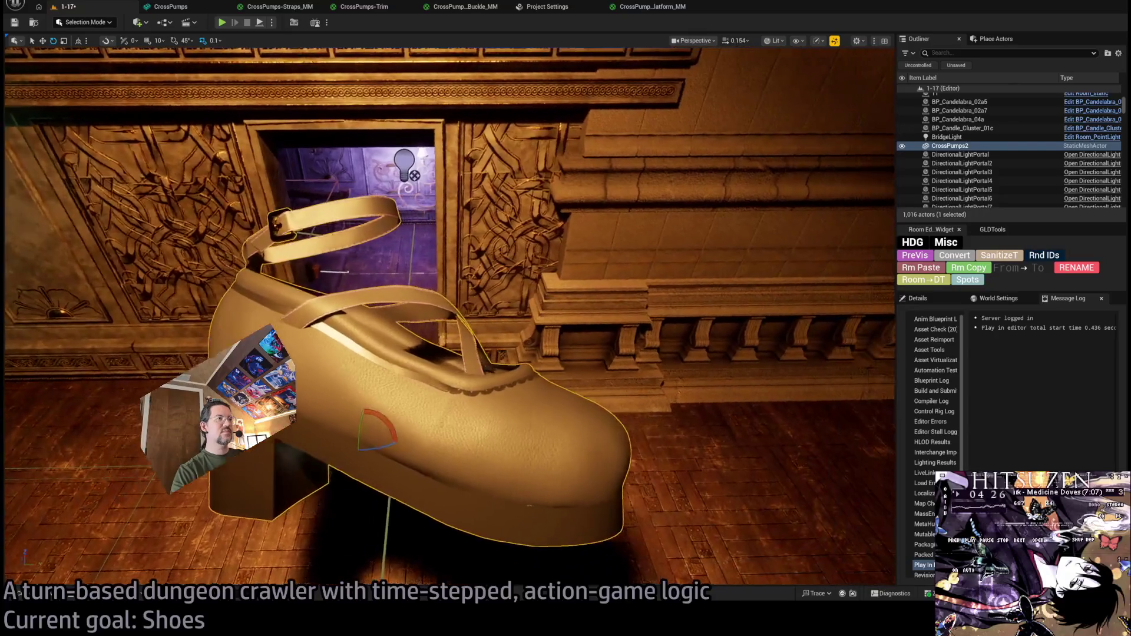
{"action": "key", "text": "f"}
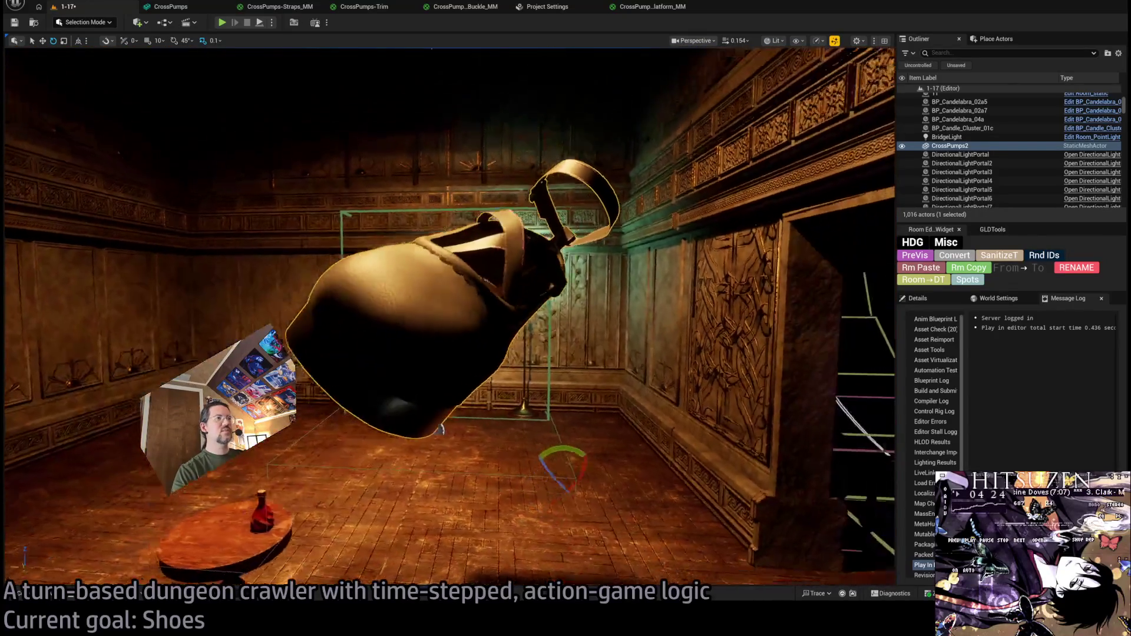
{"action": "left_click_drag", "start_coordinate": [595, 442], "coordinate": [630, 491]}
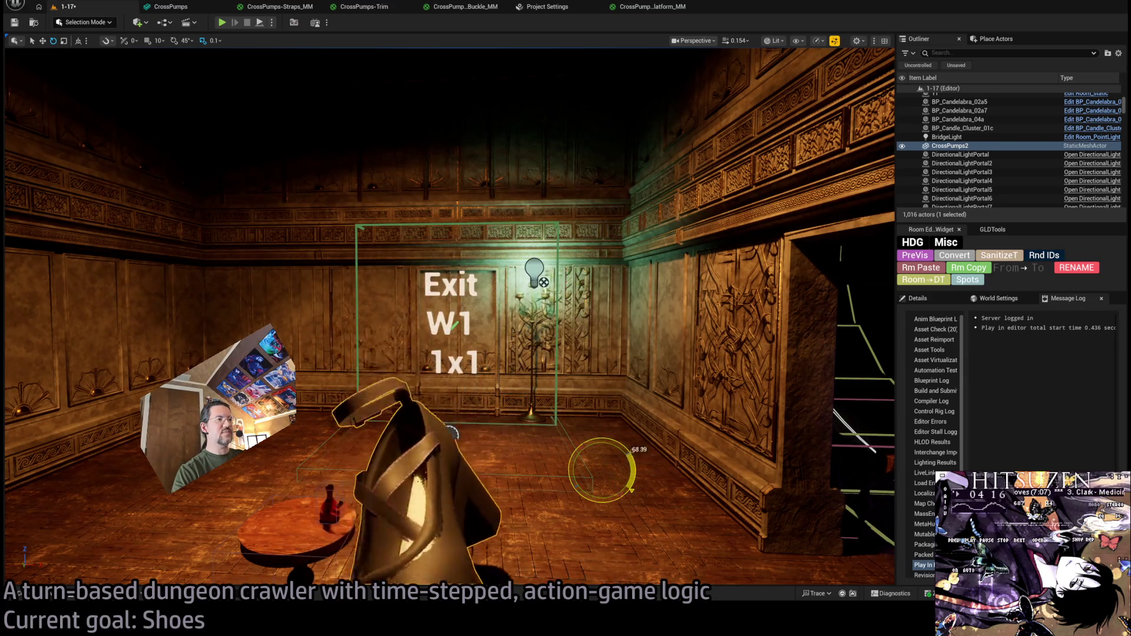
{"action": "mouse_move", "coordinate": [601, 438]}
{"action": "left_mouse_down"}
{"action": "mouse_move", "coordinate": [796, 539]}
{"action": "mouse_move", "coordinate": [795, 441]}
{"action": "left_mouse_up"}
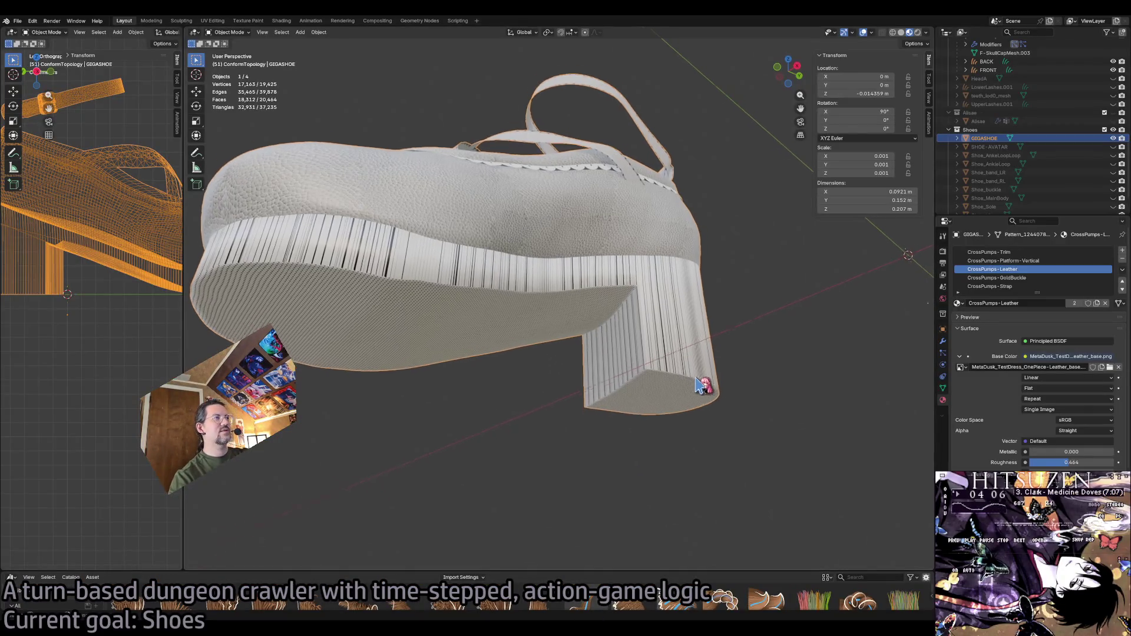
{"action": "scroll", "coordinate": [701, 391], "scroll_direction": "up", "scroll_amount": 5}
{"action": "scroll", "coordinate": [693, 378], "scroll_direction": "down", "scroll_amount": 5}
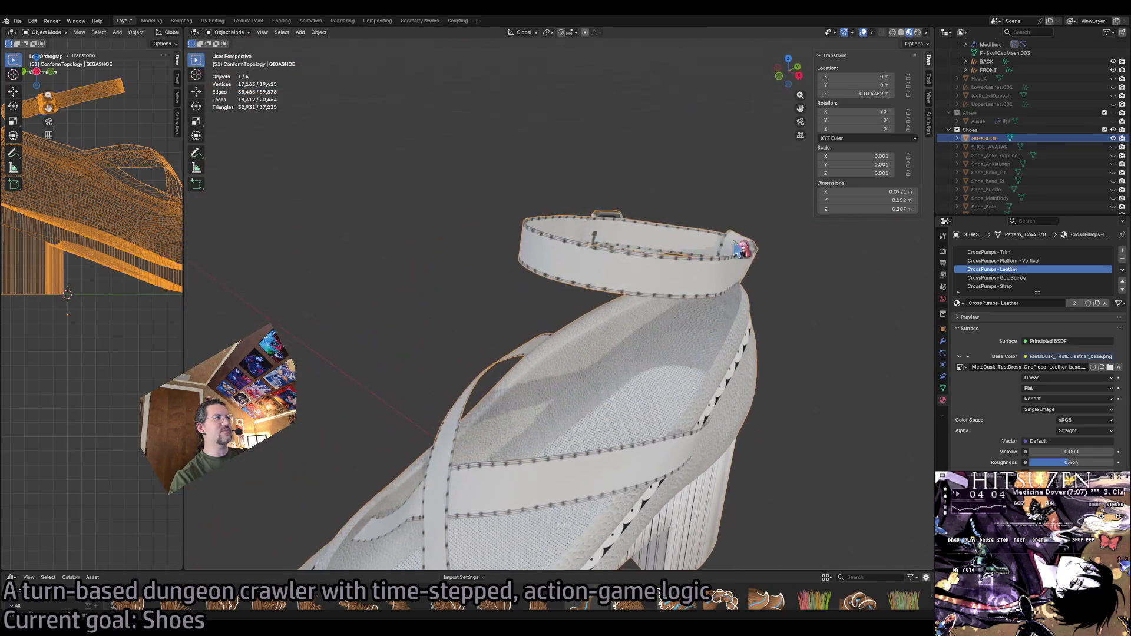
{"action": "left_click", "coordinate": [901, 32]}
{"action": "scroll", "coordinate": [676, 372], "scroll_direction": "up", "scroll_amount": 5}
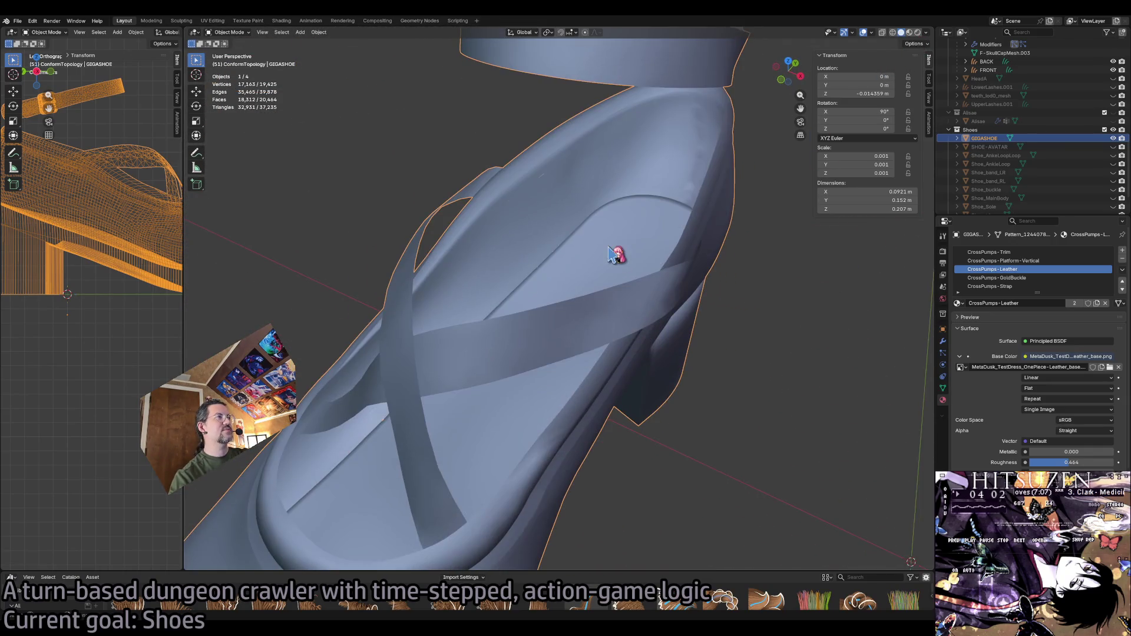
{"action": "key", "text": "Tab"}
{"action": "left_click", "coordinate": [632, 249]}
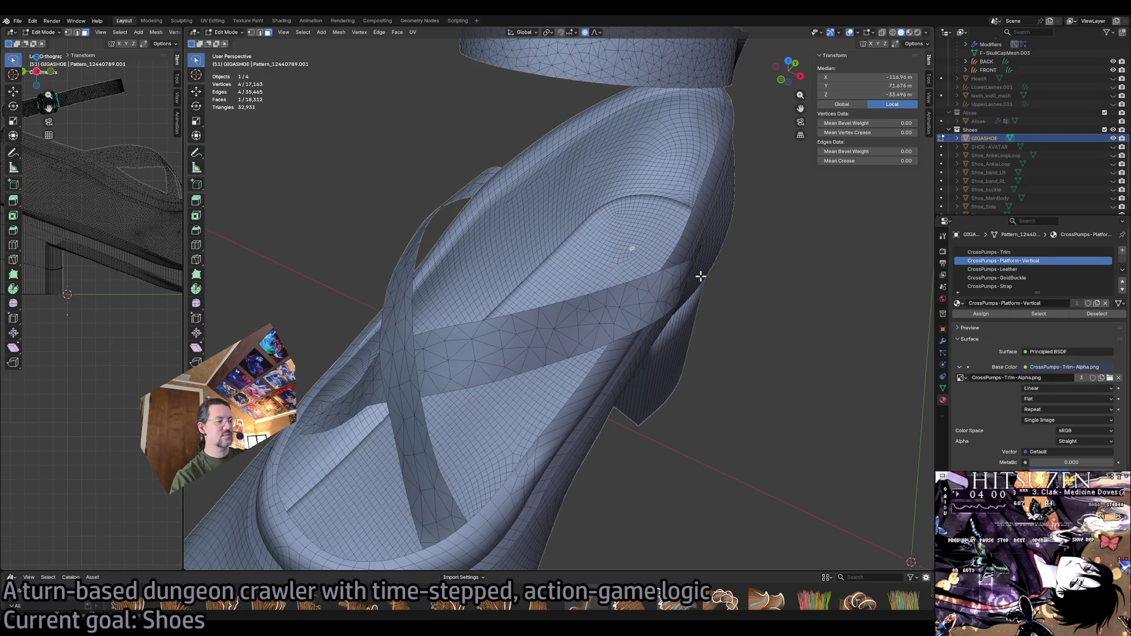
{"action": "key", "text": "ctrl+l"}
{"action": "left_click", "coordinate": [226, 31]}
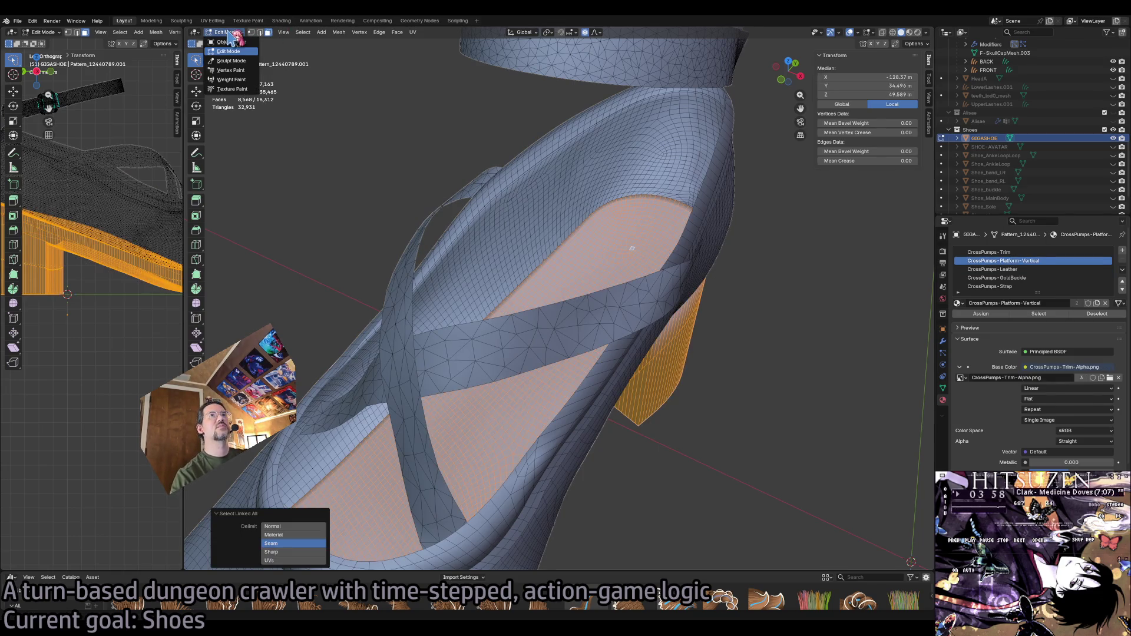
{"action": "left_click", "coordinate": [232, 69]}
{"action": "scroll", "coordinate": [641, 225], "scroll_direction": "up", "scroll_amount": 2}
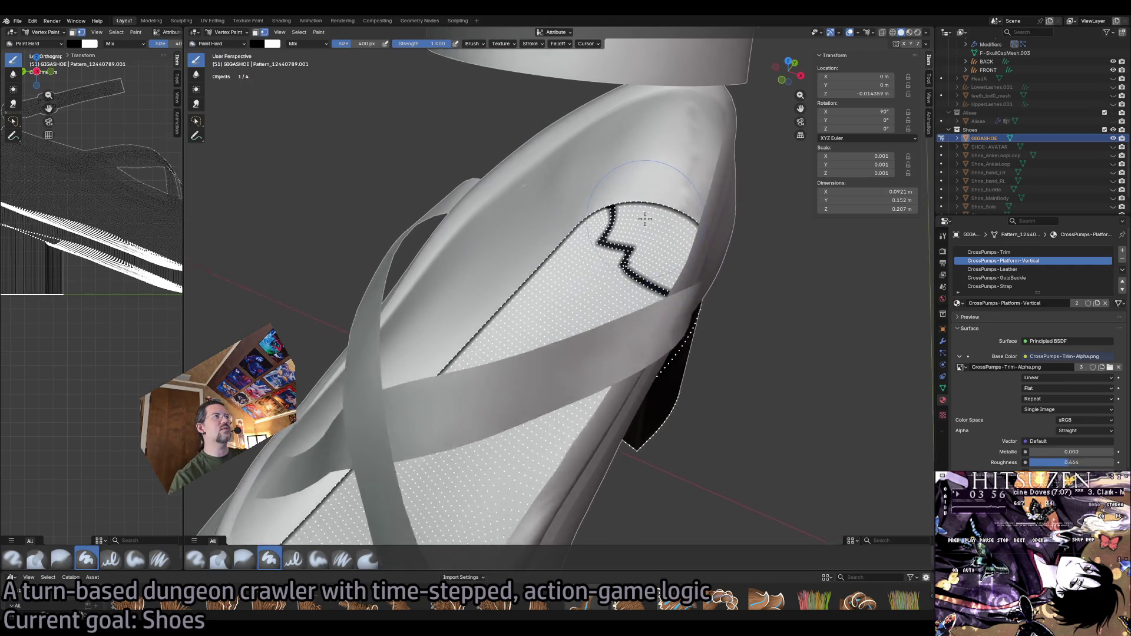
{"action": "scroll", "coordinate": [640, 226], "scroll_direction": "up", "scroll_amount": 2}
{"action": "scroll", "coordinate": [610, 266], "scroll_direction": "up", "scroll_amount": 3}
{"action": "scroll", "coordinate": [622, 277], "scroll_direction": "up", "scroll_amount": 2}
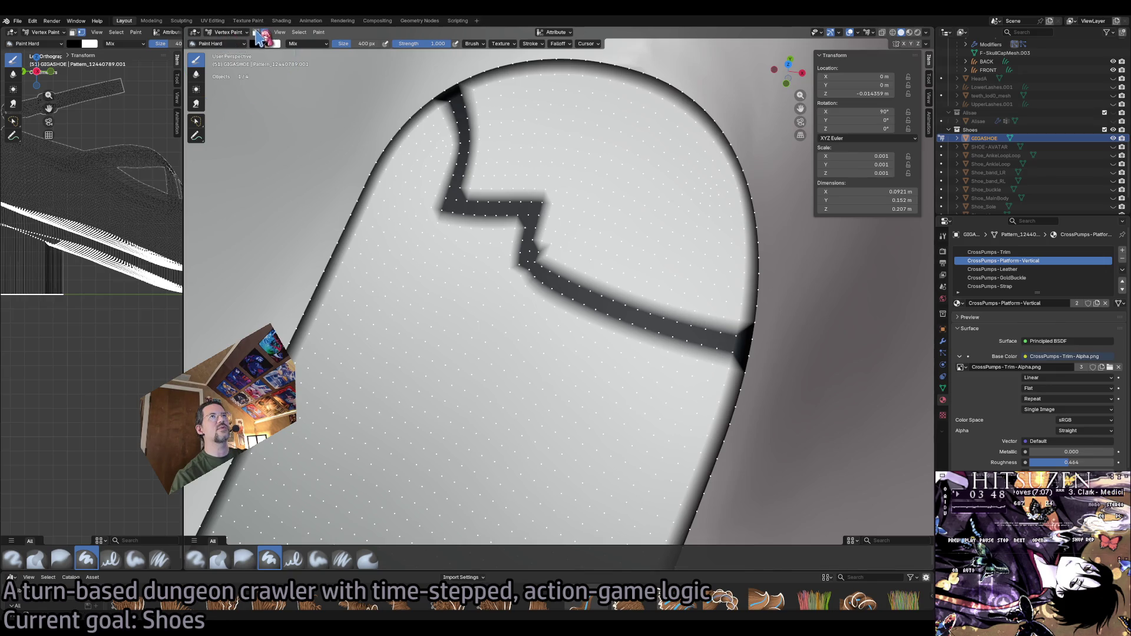
{"action": "left_click", "coordinate": [255, 33]}
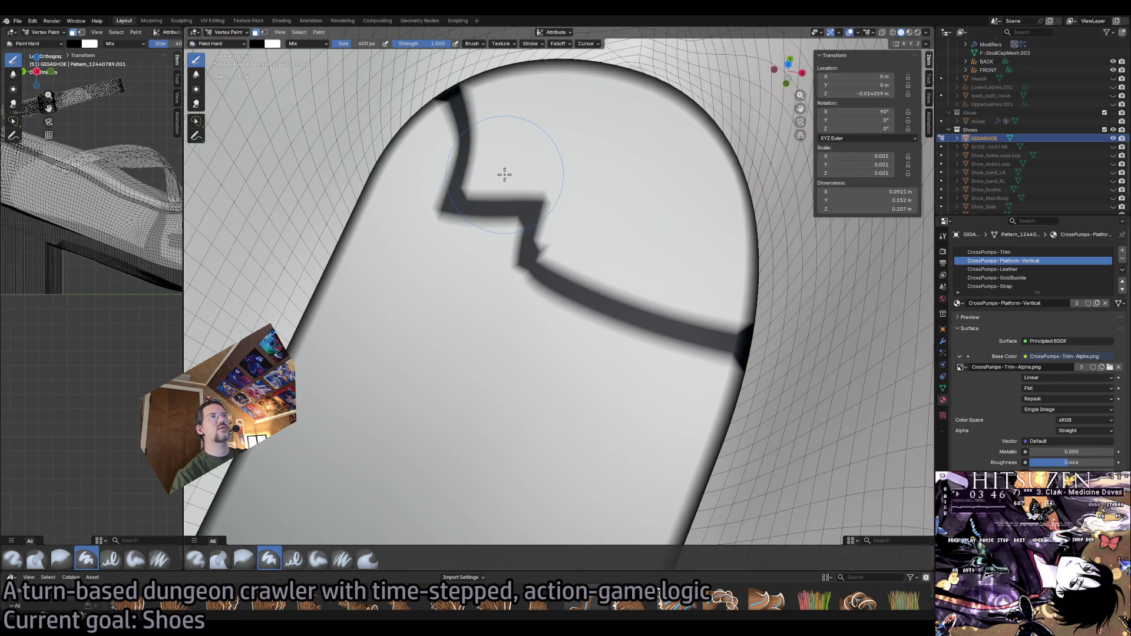
{"action": "left_click", "coordinate": [228, 32]}
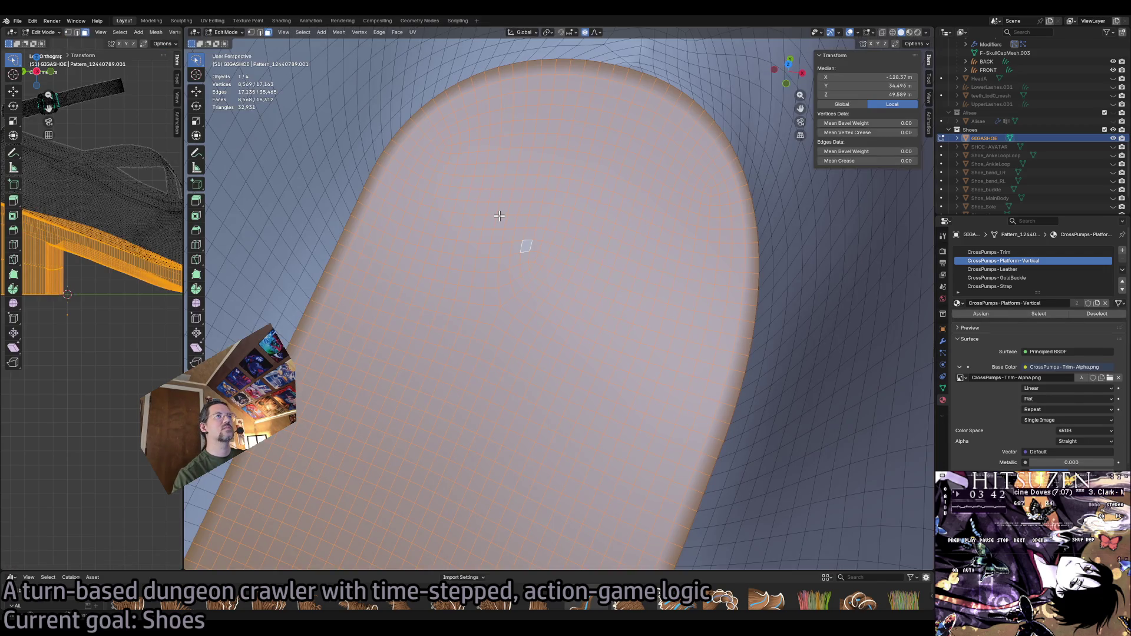
Ctrl-click a shortest path of faces across the insole along the zigzag stroke.
{"action": "left_click", "coordinate": [430, 120]}
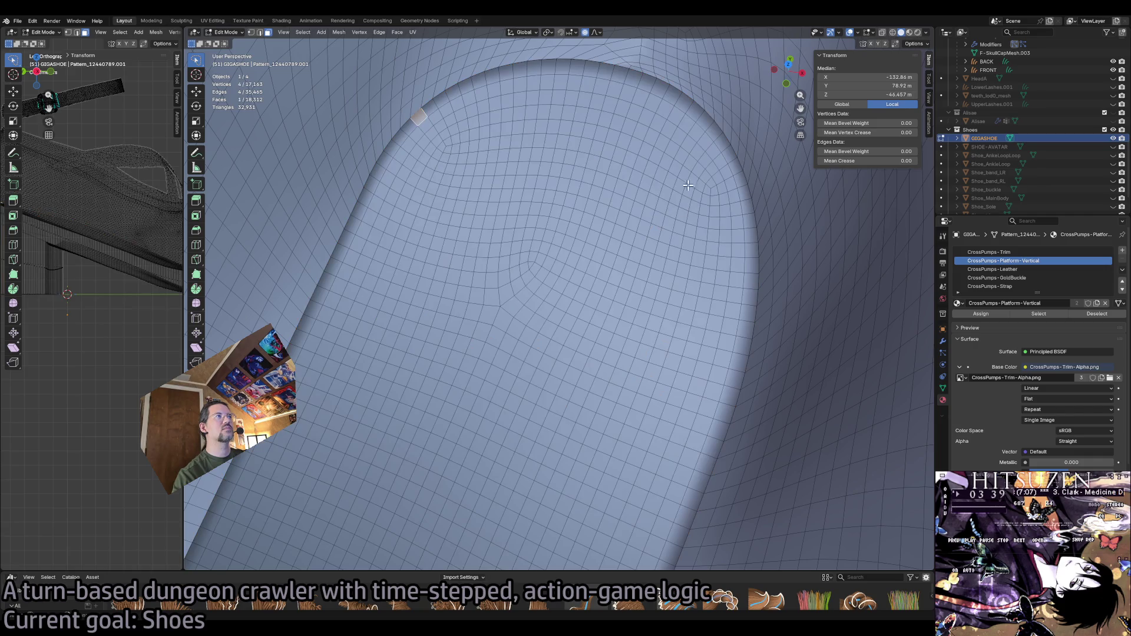
{"action": "left_click", "coordinate": [722, 156], "text": "ctrl"}
{"action": "left_click", "coordinate": [721, 285], "text": "ctrl"}
{"action": "left_click", "coordinate": [520, 306], "text": "ctrl"}
{"action": "left_click", "coordinate": [389, 173], "text": "ctrl"}
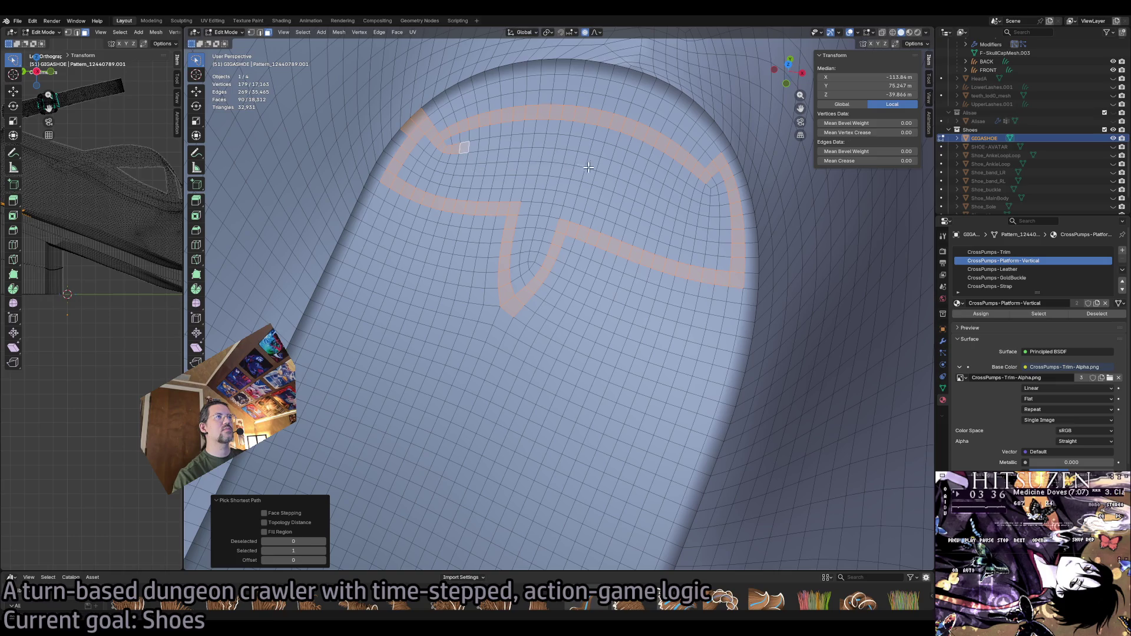
{"action": "left_click", "coordinate": [723, 236], "text": "ctrl"}
{"action": "left_click", "coordinate": [604, 166], "text": "ctrl"}
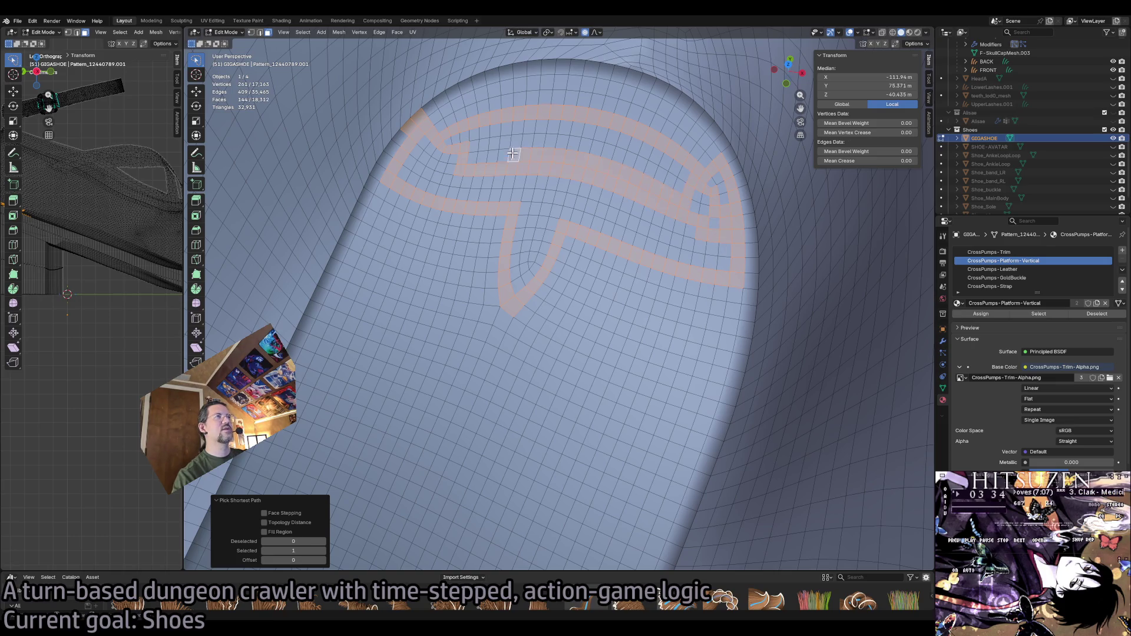
Start a fresh selection and trace a strip of faces around the insole's toe area.
{"action": "left_click", "coordinate": [481, 196]}
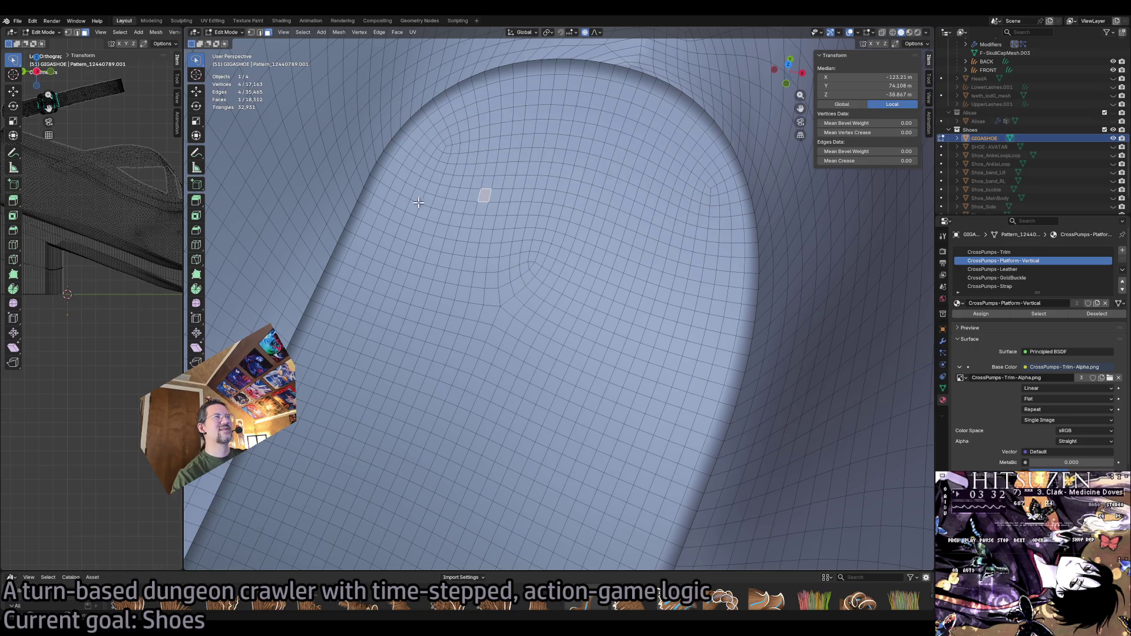
{"action": "left_click", "coordinate": [455, 131], "text": "ctrl"}
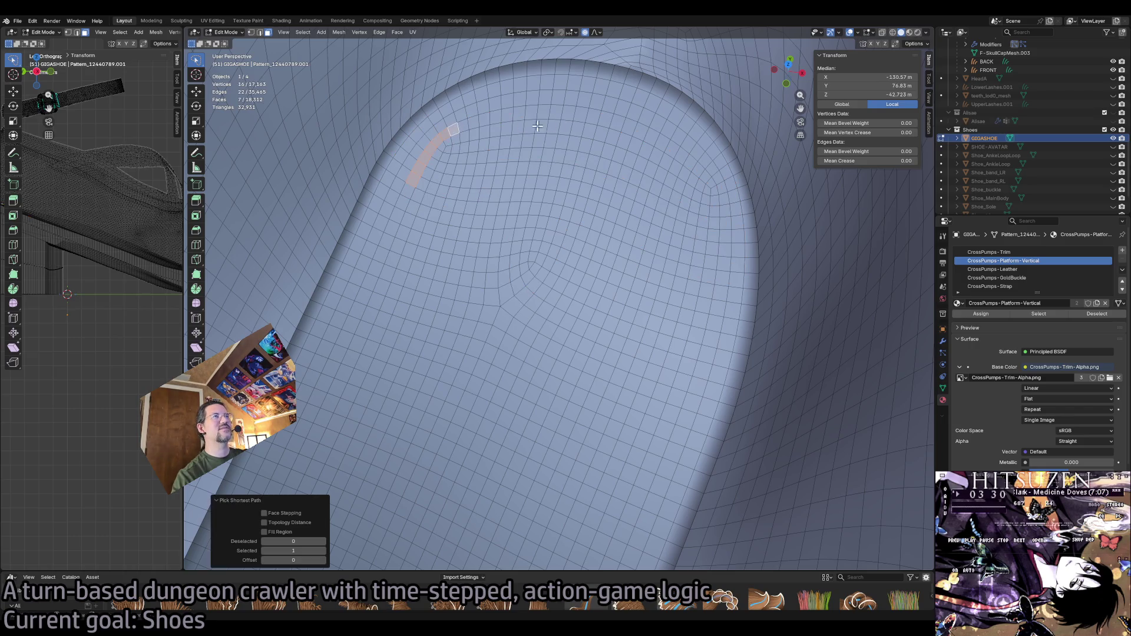
{"action": "left_click", "coordinate": [633, 129], "text": "ctrl"}
{"action": "left_click", "coordinate": [710, 192], "text": "ctrl"}
{"action": "left_click", "coordinate": [710, 262], "text": "ctrl"}
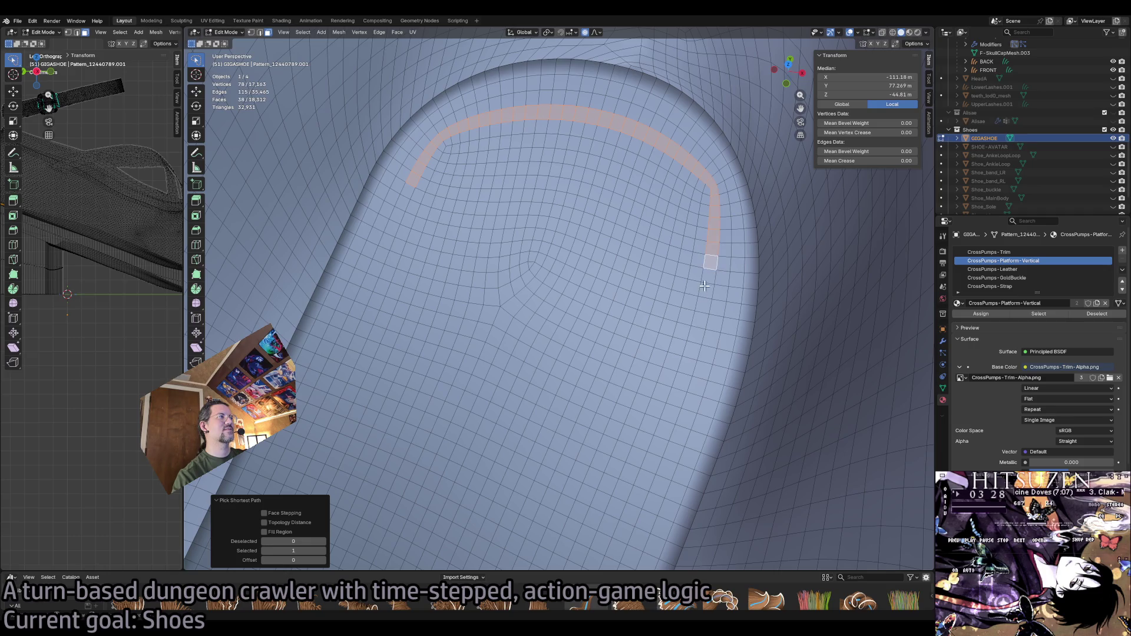
{"action": "left_click", "coordinate": [696, 331], "text": "ctrl"}
{"action": "left_click", "coordinate": [385, 243], "text": "ctrl"}
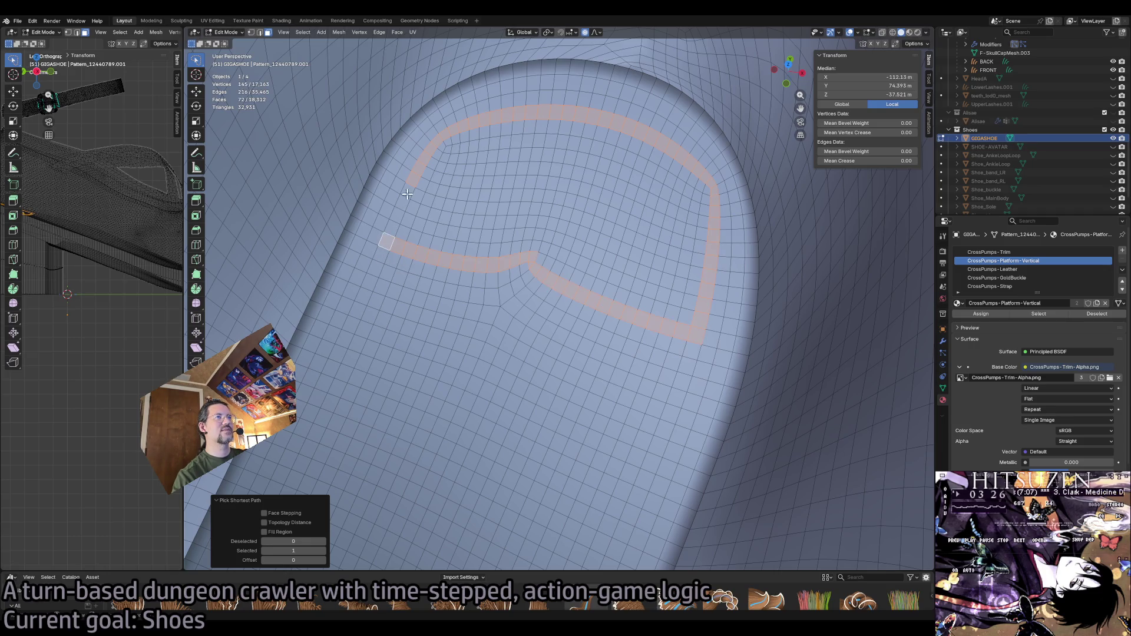
Add parallel strips of faces inside the loop to cover the front region.
{"action": "left_click", "coordinate": [448, 145], "text": "ctrl"}
{"action": "left_click", "coordinate": [550, 139], "text": "ctrl"}
{"action": "left_click", "coordinate": [689, 221], "text": "ctrl"}
{"action": "left_click", "coordinate": [669, 315], "text": "ctrl"}
{"action": "left_click", "coordinate": [497, 236], "text": "ctrl"}
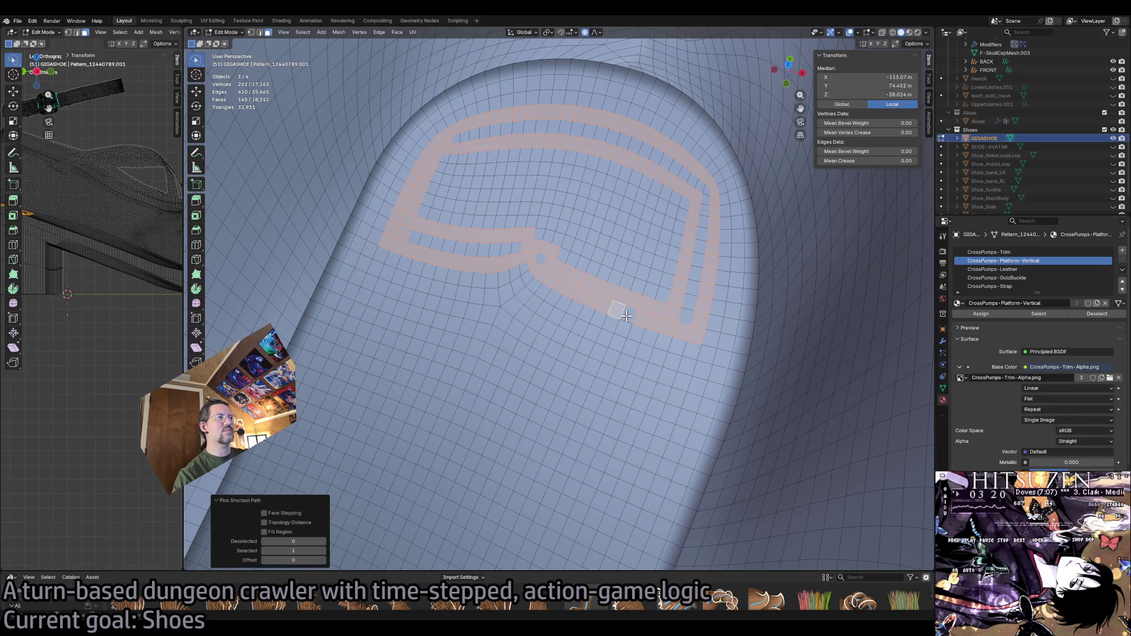
{"action": "left_click", "coordinate": [430, 196], "text": "ctrl"}
{"action": "left_click", "coordinate": [661, 248], "text": "ctrl"}
{"action": "left_click", "coordinate": [522, 168], "text": "ctrl"}
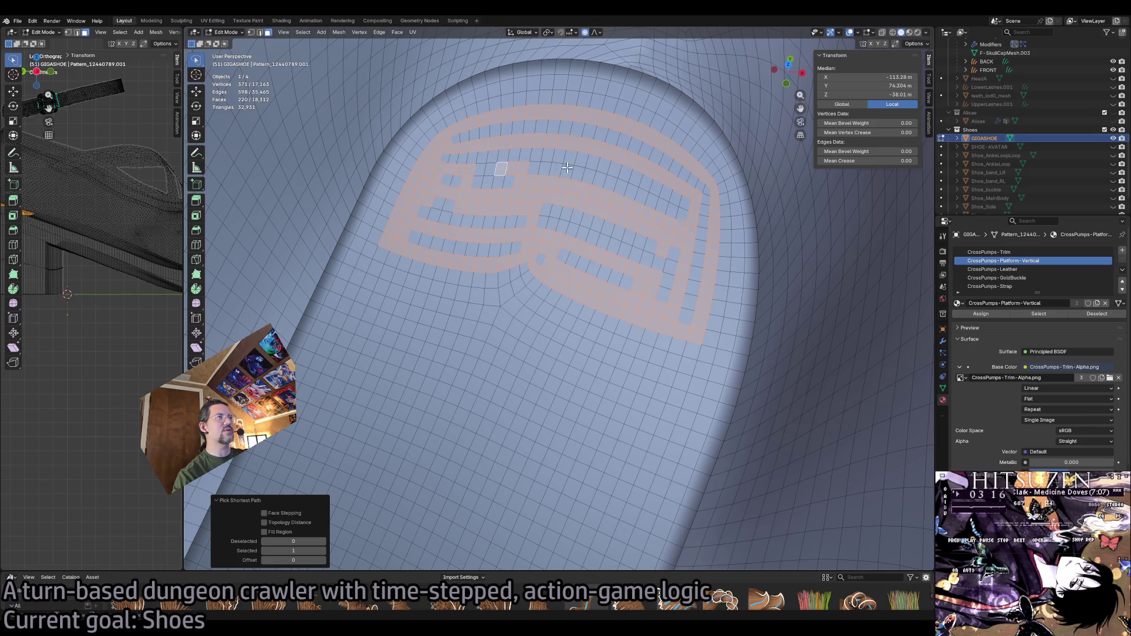
Grow the face selection twice with Select More to fill gaps, then enter Vertex Paint mode.
{"action": "left_click", "coordinate": [302, 32]}
{"action": "left_click", "coordinate": [405, 129]}
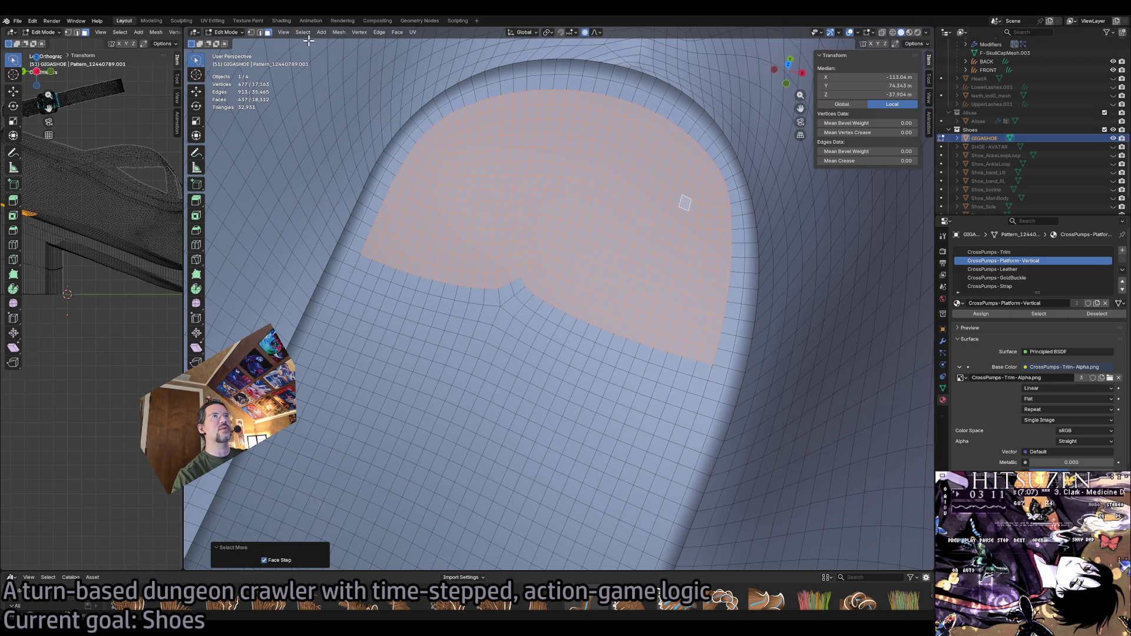
{"action": "left_click", "coordinate": [282, 32]}
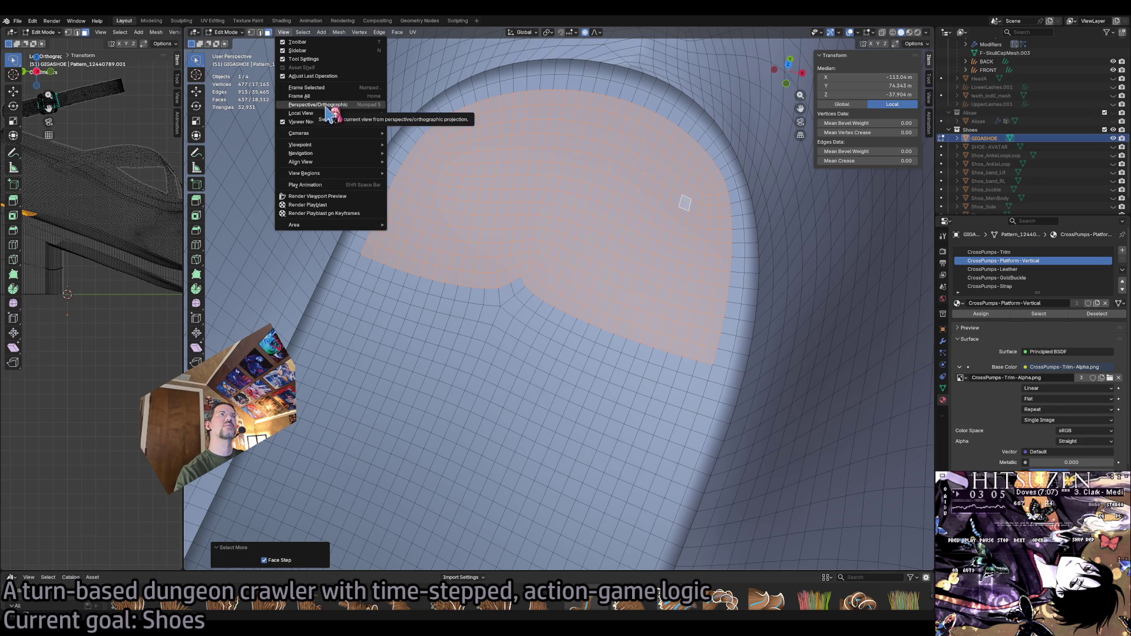
{"action": "left_click", "coordinate": [303, 32]}
{"action": "mouse_move", "coordinate": [318, 127]}
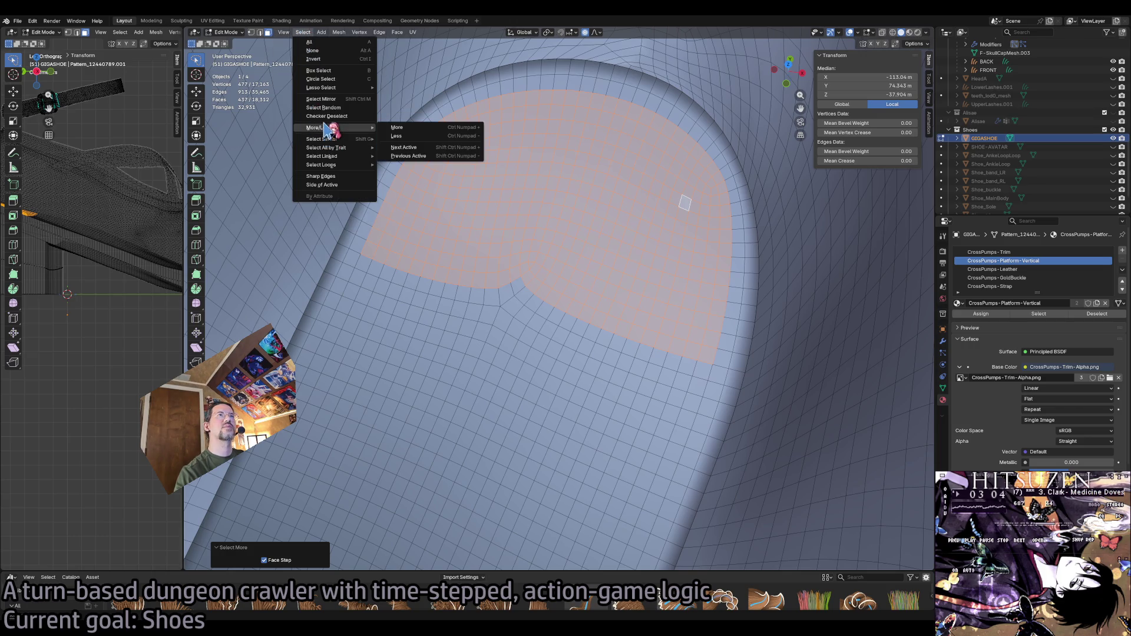
{"action": "left_click", "coordinate": [404, 128]}
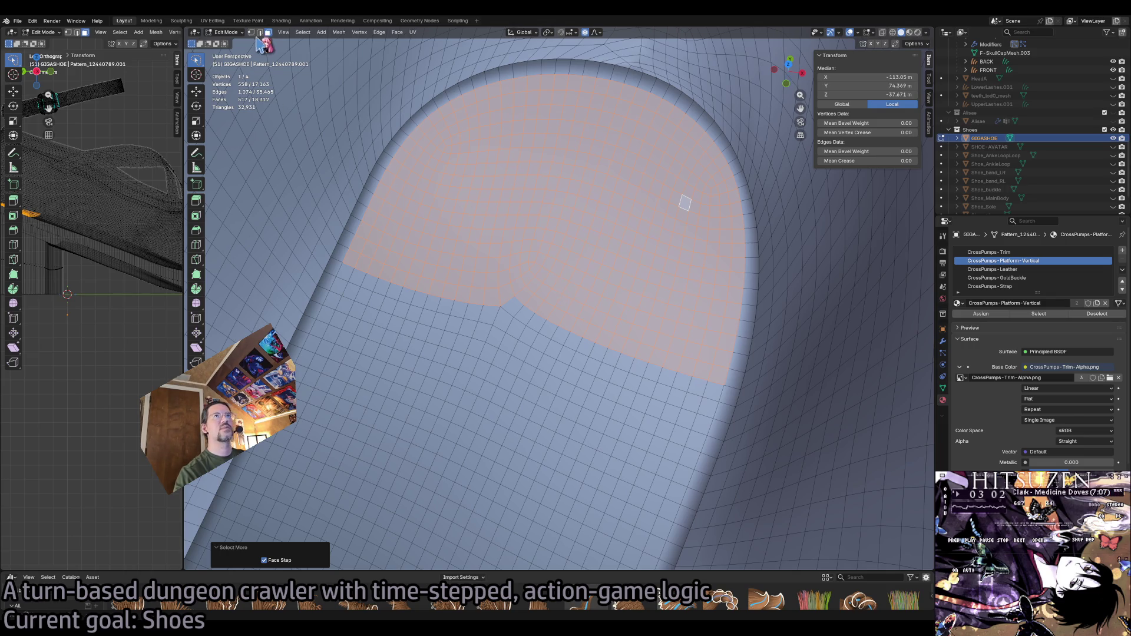
{"action": "left_click", "coordinate": [226, 33]}
{"action": "left_click", "coordinate": [231, 74]}
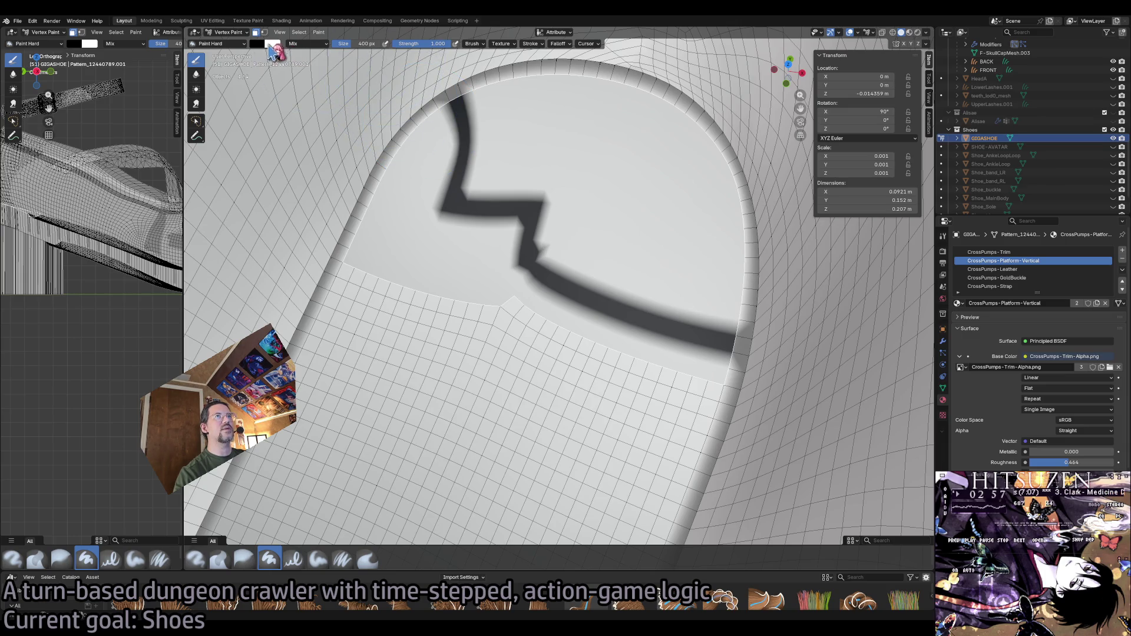
Set the brush to white #FFFFFF, fill the selected faces via Set Vertex Colors, and turn off face masking.
{"action": "left_click", "coordinate": [263, 50]}
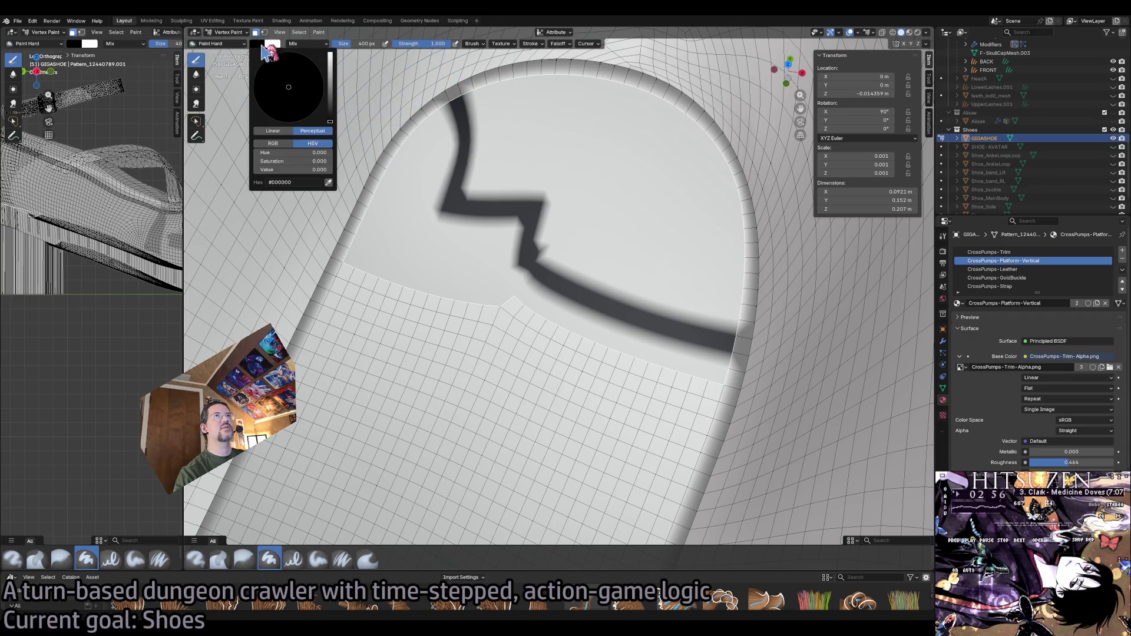
{"action": "left_click", "coordinate": [328, 58]}
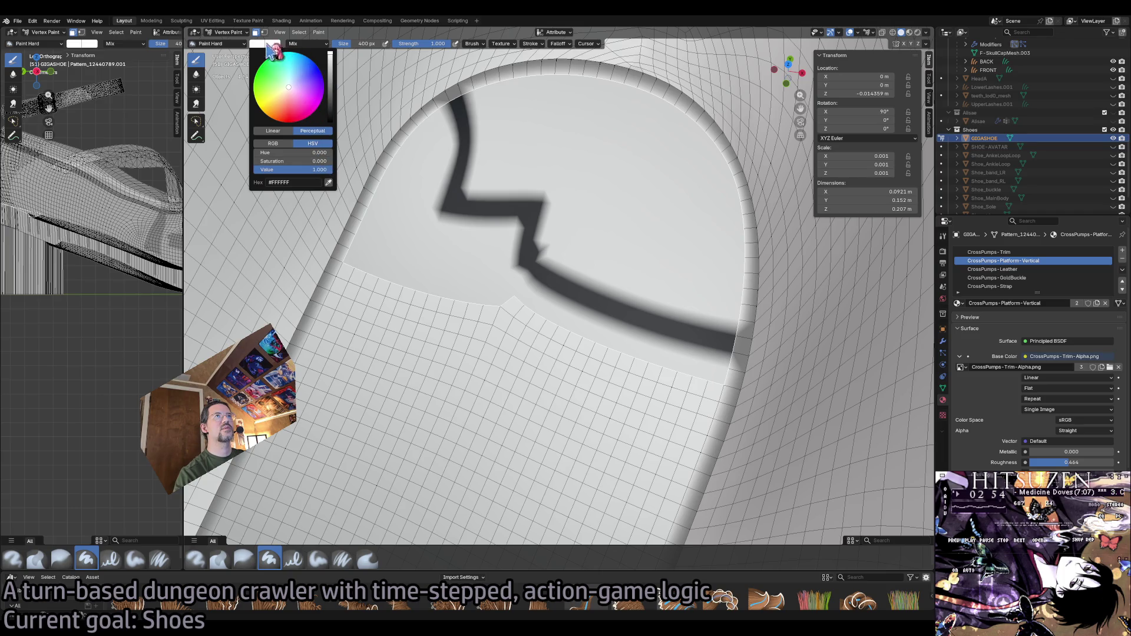
{"action": "left_click", "coordinate": [299, 32]}
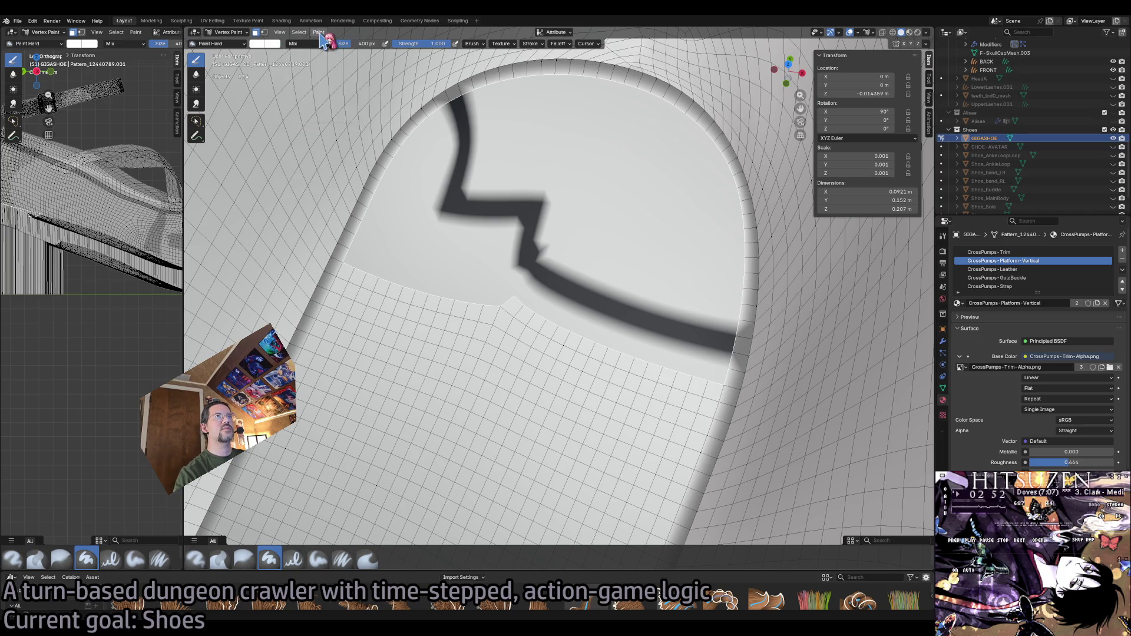
{"action": "left_click", "coordinate": [318, 32]}
{"action": "left_click", "coordinate": [354, 107]}
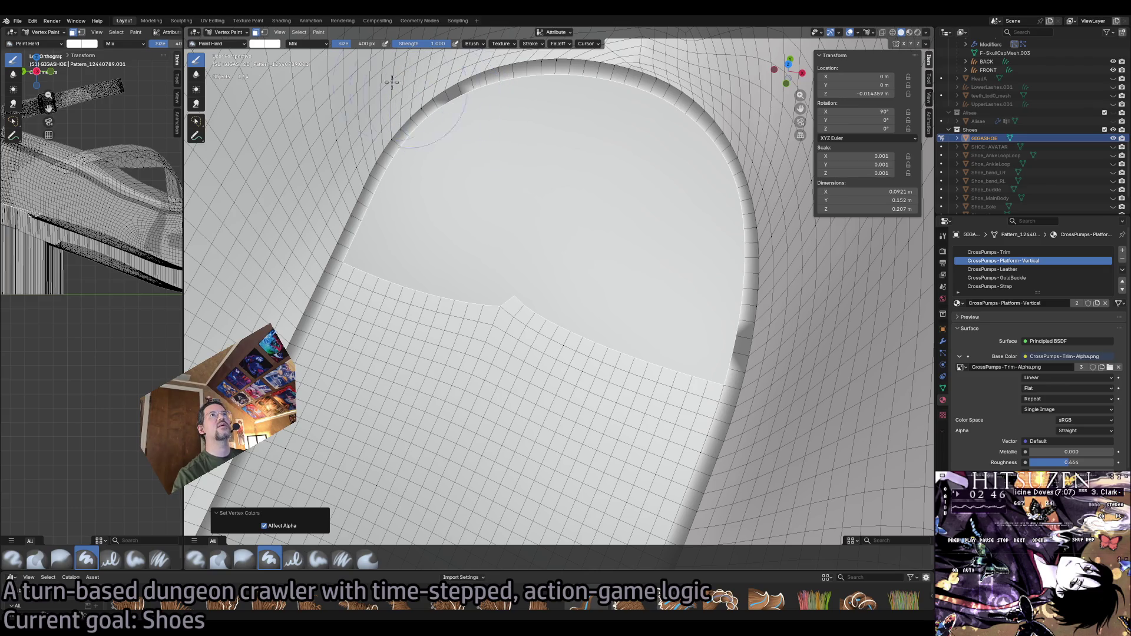
{"action": "left_click", "coordinate": [264, 32]}
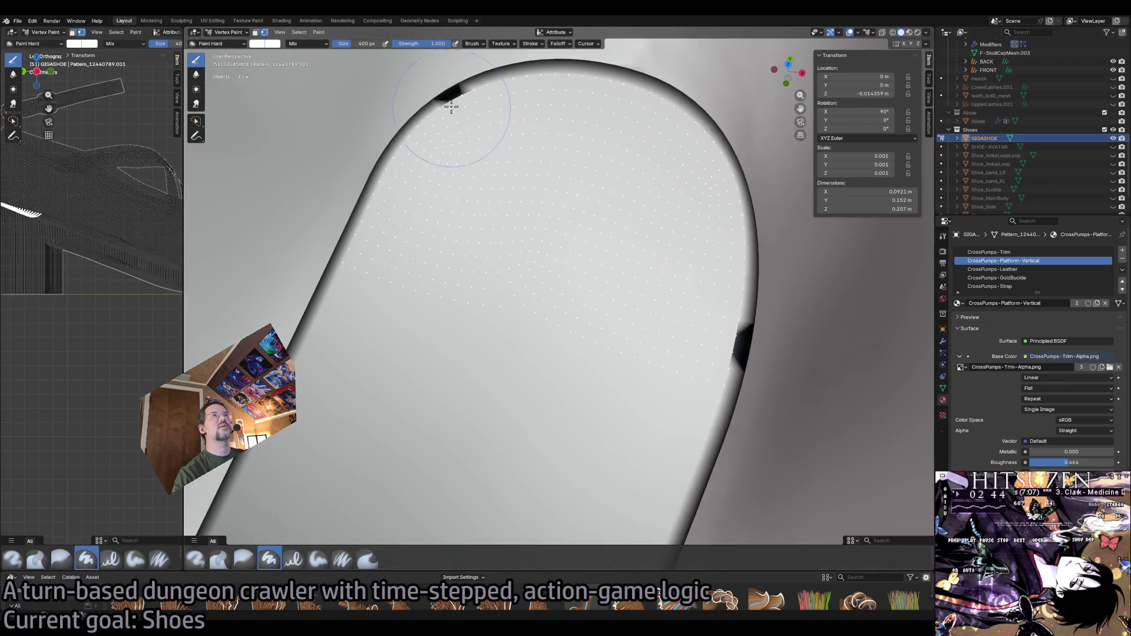
{"action": "left_click", "coordinate": [220, 32]}
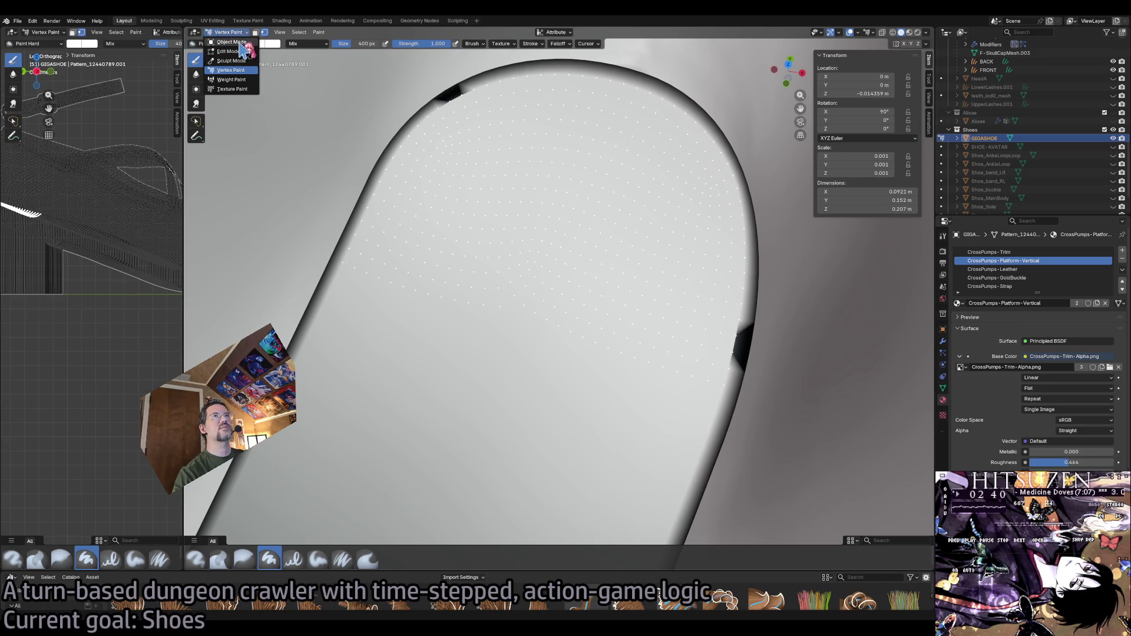
Grow the insole face selection, switch to Vertex Paint and undo the accidental whole-mesh colour fill.
{"action": "left_click", "coordinate": [232, 50]}
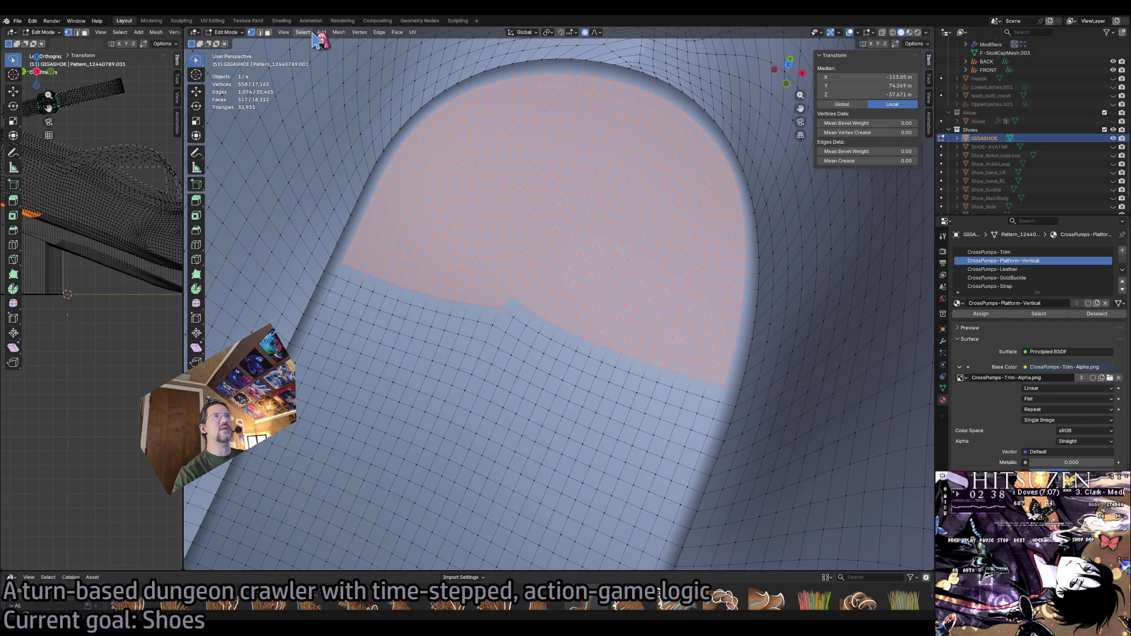
{"action": "left_click", "coordinate": [305, 32]}
{"action": "left_click", "coordinate": [402, 131]}
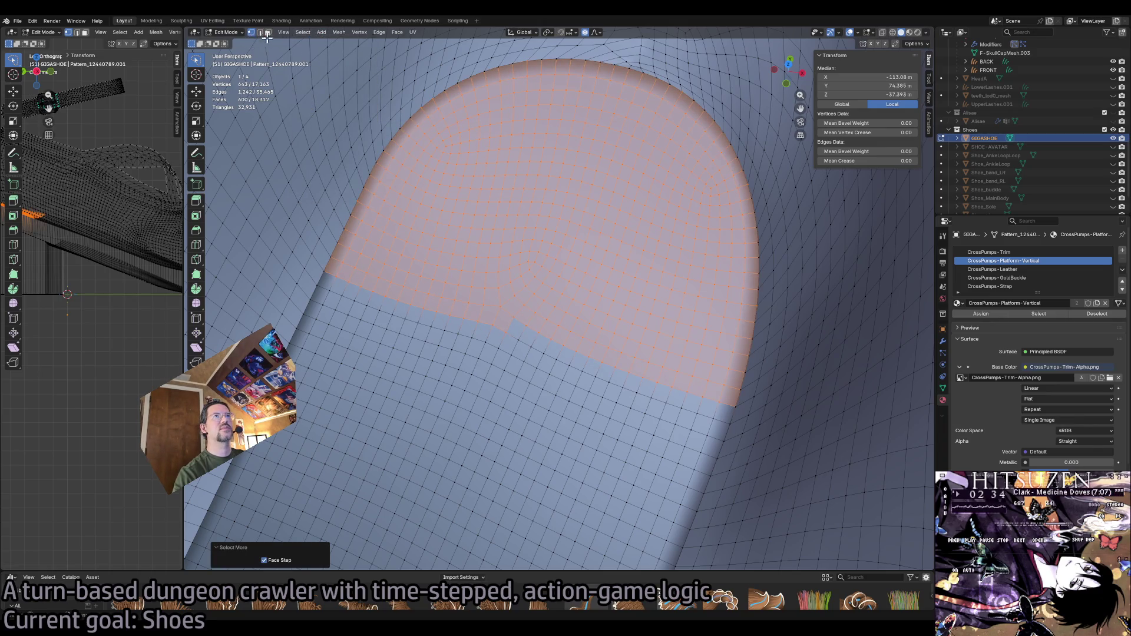
{"action": "left_click", "coordinate": [233, 34]}
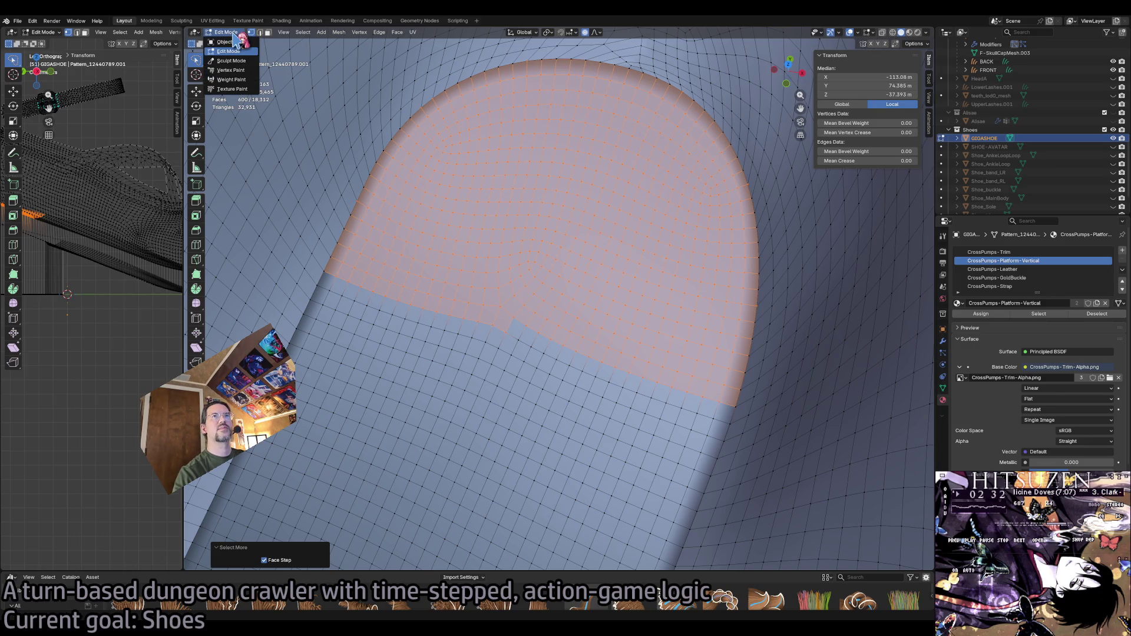
{"action": "left_click", "coordinate": [231, 70]}
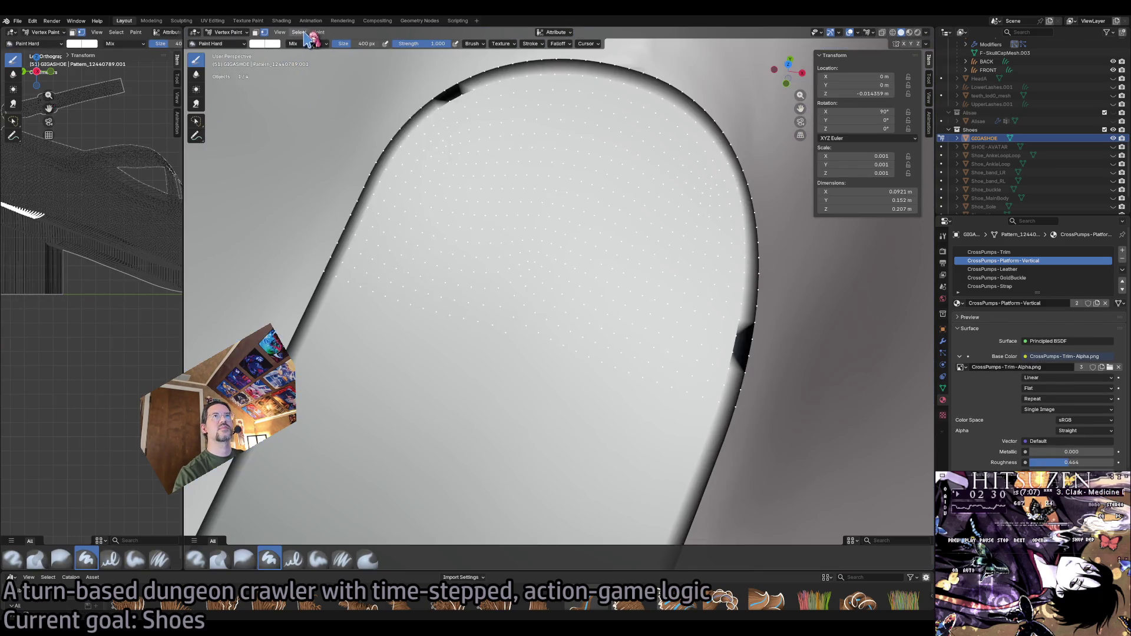
{"action": "left_click", "coordinate": [311, 33]}
{"action": "left_click", "coordinate": [342, 116]}
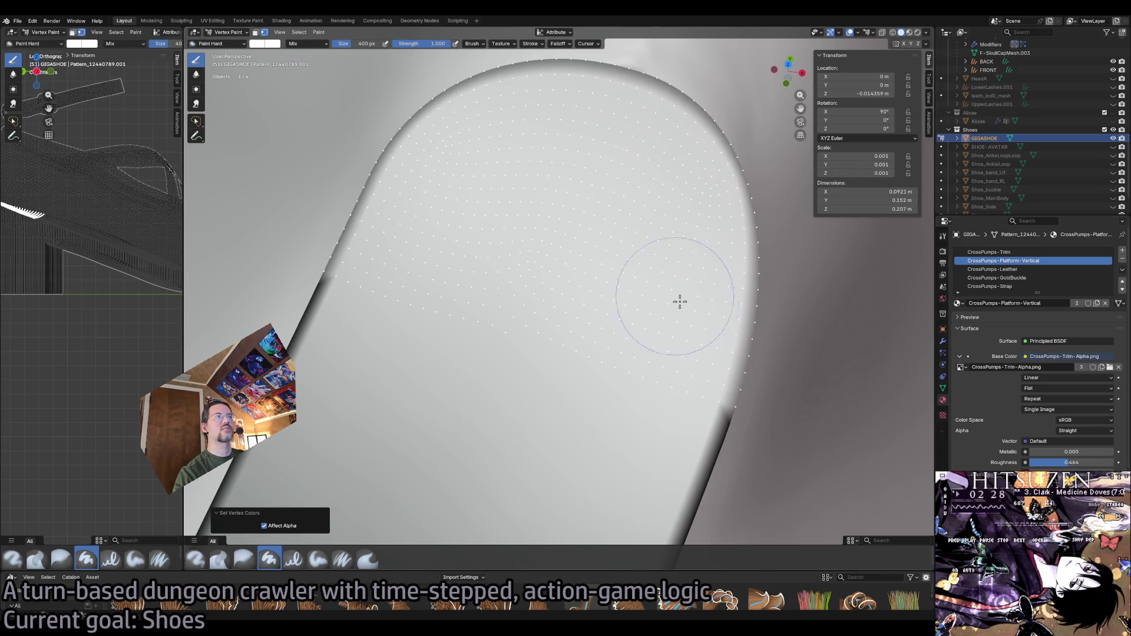
{"action": "scroll", "coordinate": [655, 287], "scroll_direction": "down", "scroll_amount": 2}
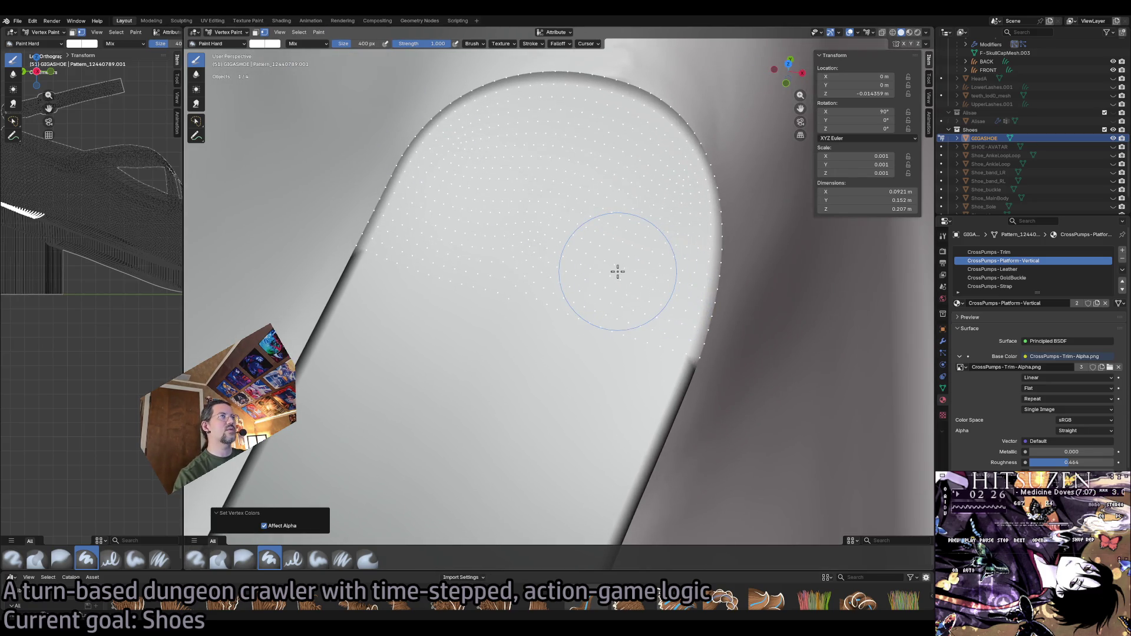
{"action": "key", "text": "ctrl+z"}
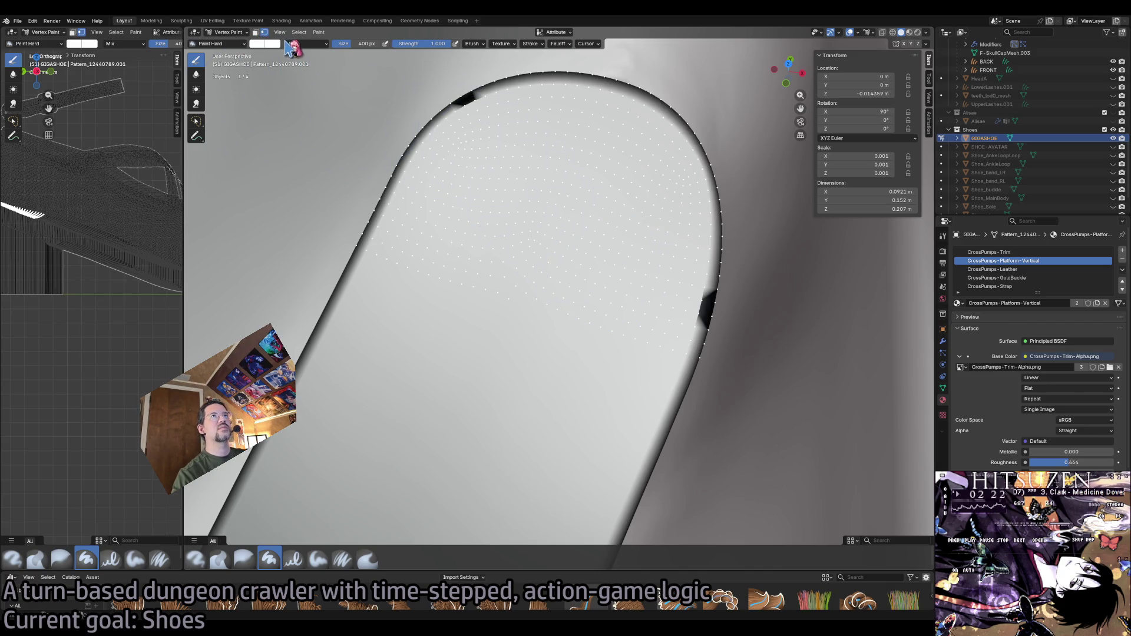
{"action": "scroll", "coordinate": [596, 238], "scroll_direction": "up", "scroll_amount": 6}
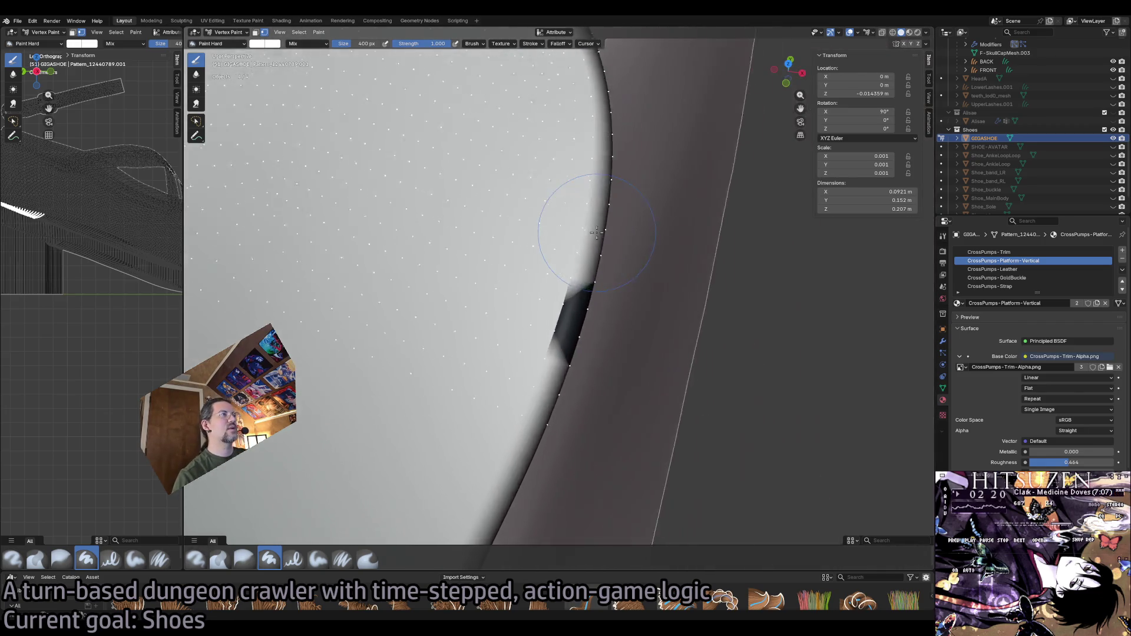
Paint the dark patch along the insole edge light with the plain Draw brush and lasso masking.
{"action": "left_click_drag", "start_coordinate": [596, 238], "coordinate": [557, 255]}
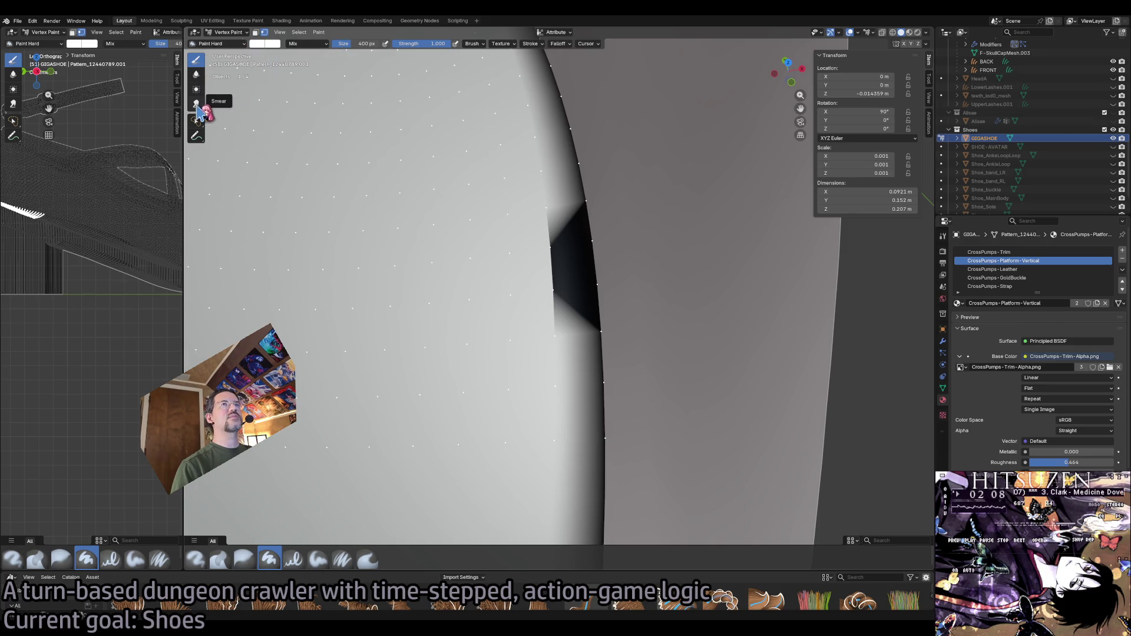
{"action": "left_click", "coordinate": [196, 103]}
{"action": "left_click", "coordinate": [196, 61]}
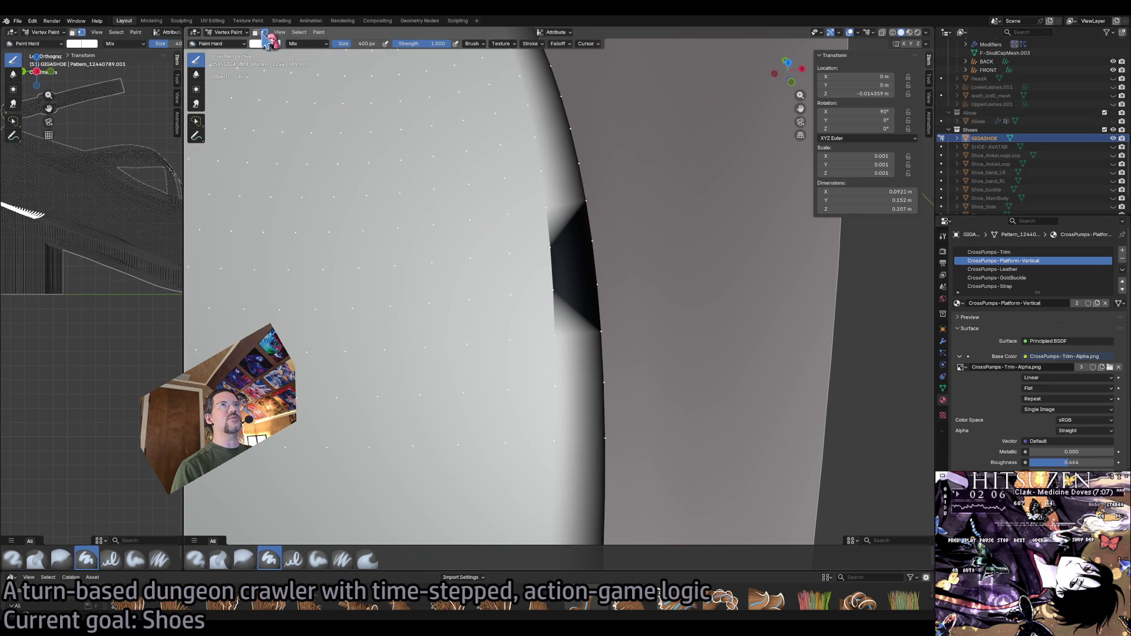
{"action": "left_click", "coordinate": [264, 33]}
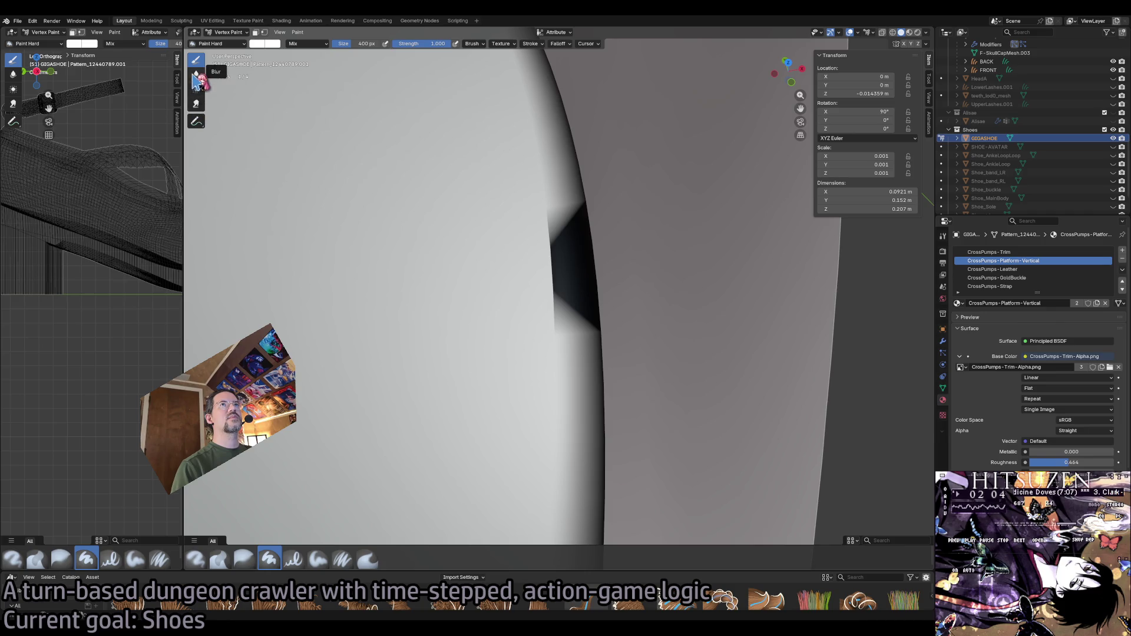
{"action": "left_click", "coordinate": [207, 43]}
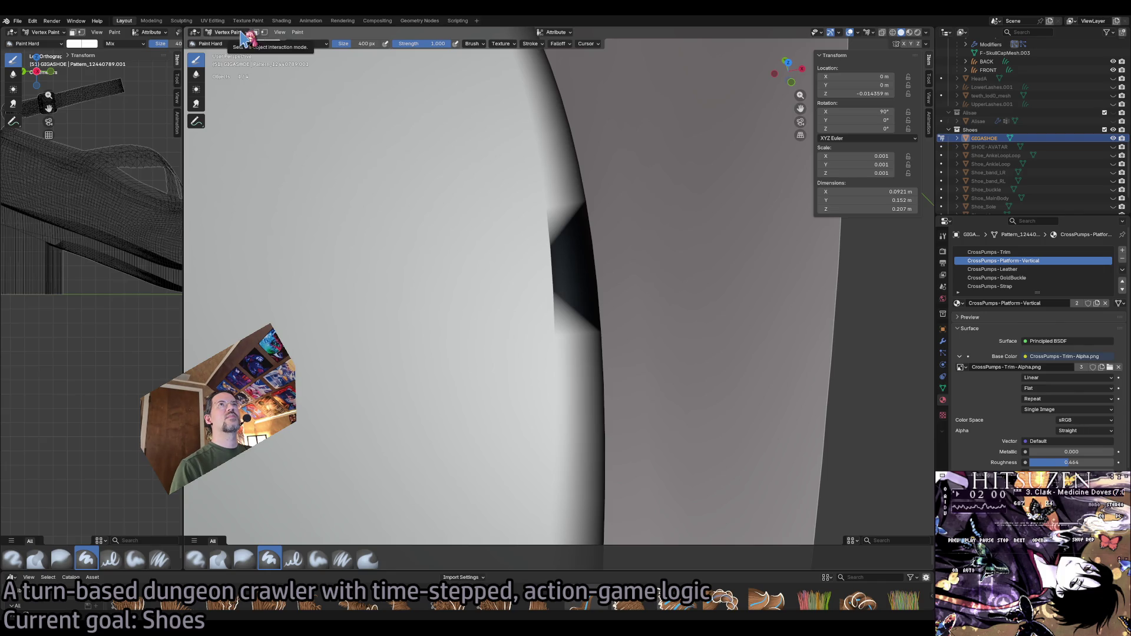
{"action": "left_click", "coordinate": [263, 33]}
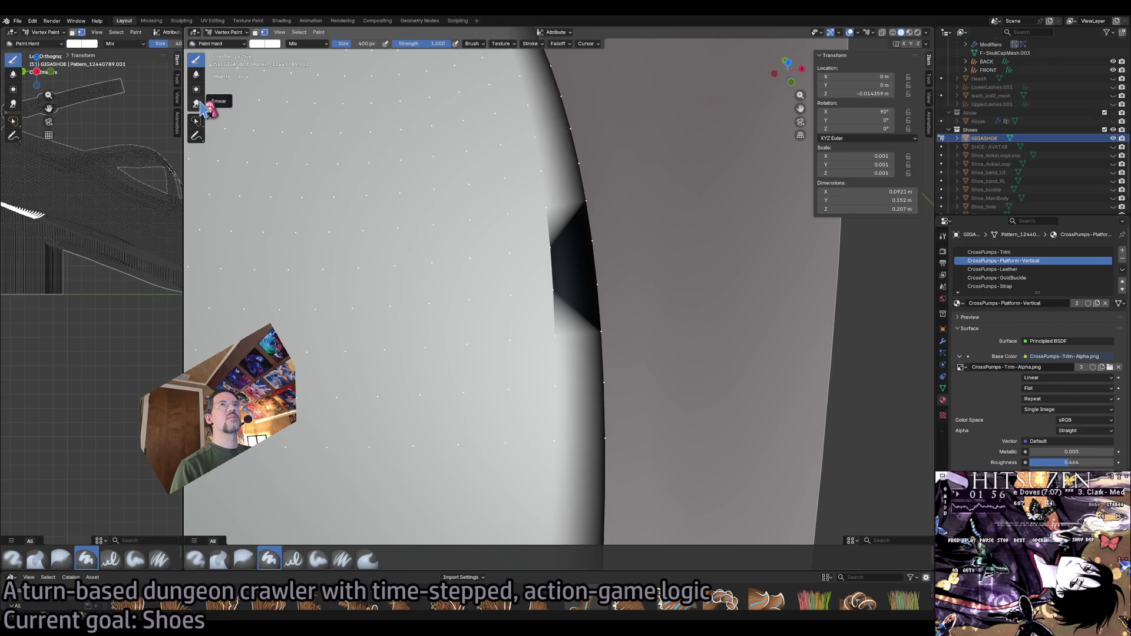
{"action": "left_click", "coordinate": [198, 124]}
{"action": "left_click", "coordinate": [231, 156]}
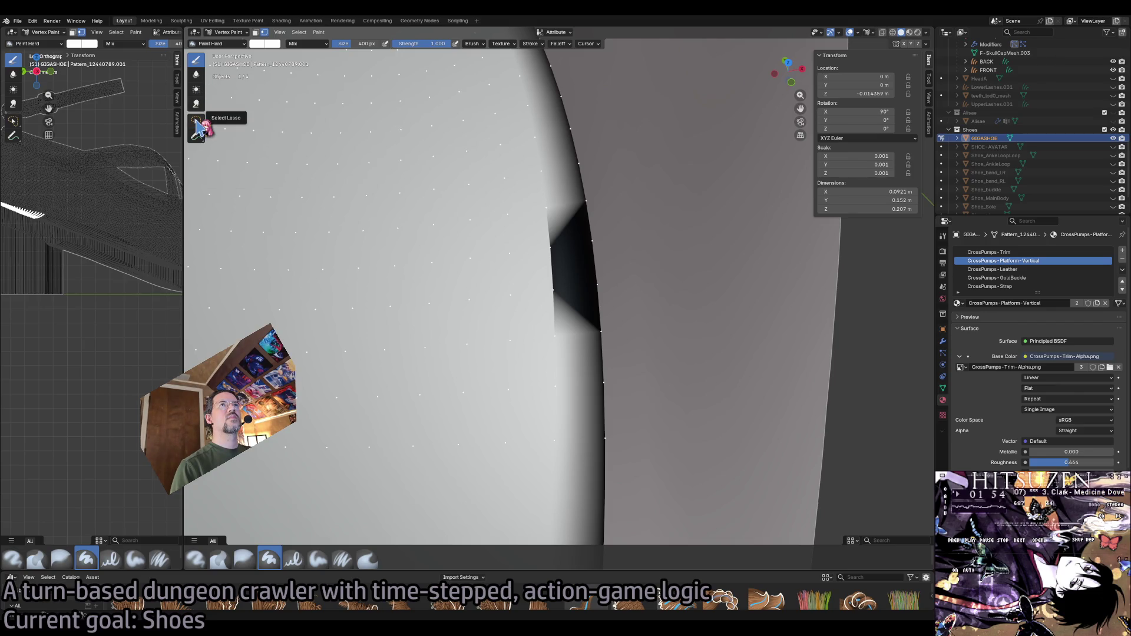
{"action": "left_click_drag", "start_coordinate": [549, 237], "coordinate": [576, 354]}
{"action": "key", "text": "ctrl+z"}
{"action": "left_click_drag", "start_coordinate": [493, 247], "coordinate": [511, 254]}
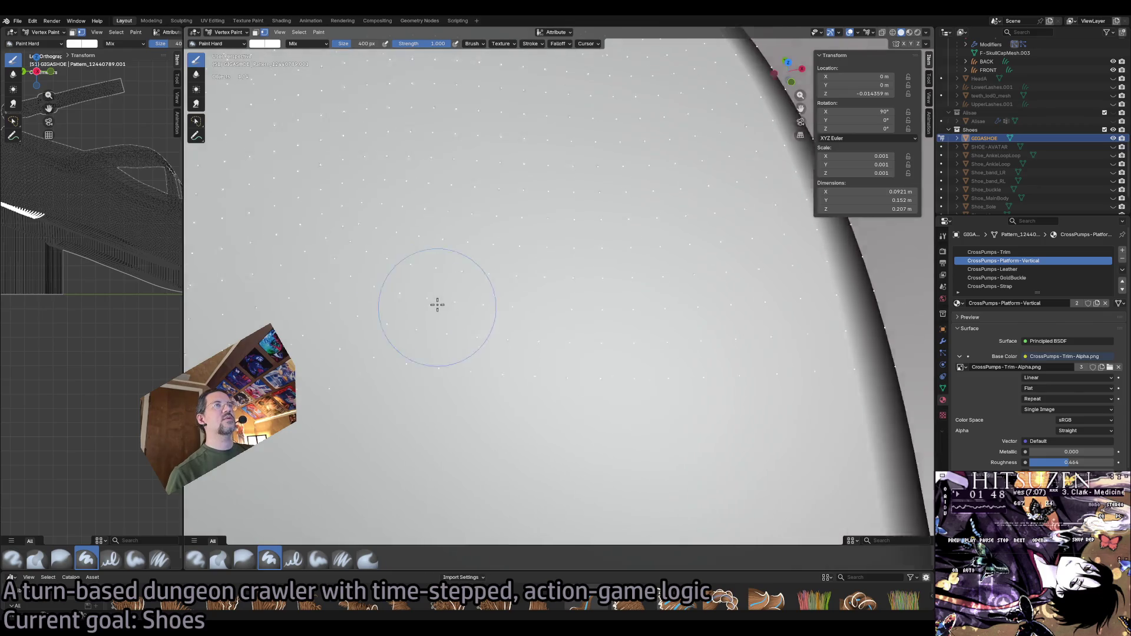
{"action": "mouse_move", "coordinate": [436, 303]}
{"action": "left_mouse_down"}
{"action": "mouse_move", "coordinate": [470, 271]}
{"action": "mouse_move", "coordinate": [446, 340]}
{"action": "mouse_move", "coordinate": [649, 374]}
{"action": "mouse_move", "coordinate": [584, 361]}
{"action": "mouse_move", "coordinate": [578, 348]}
{"action": "mouse_move", "coordinate": [572, 365]}
{"action": "mouse_move", "coordinate": [536, 379]}
{"action": "mouse_move", "coordinate": [518, 416]}
{"action": "left_mouse_up"}
Return the shoe to Object Mode with nothing selected, save the blend file and start the export.
{"action": "key", "text": "Tab"}
{"action": "key", "text": "alt+a"}
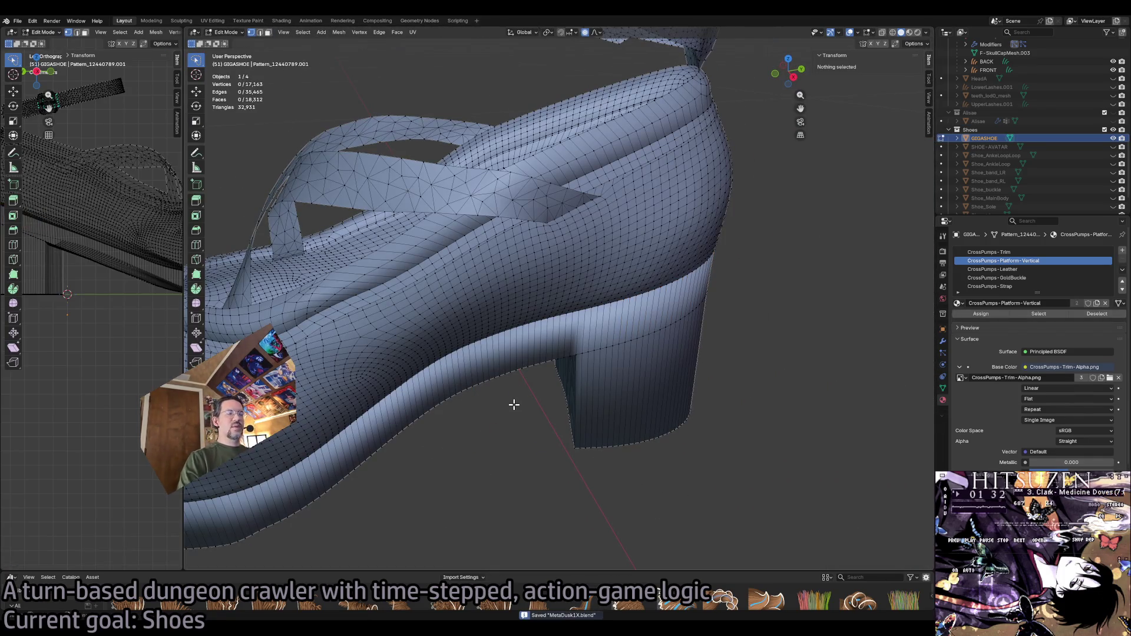
{"action": "key", "text": "ctrl+s"}
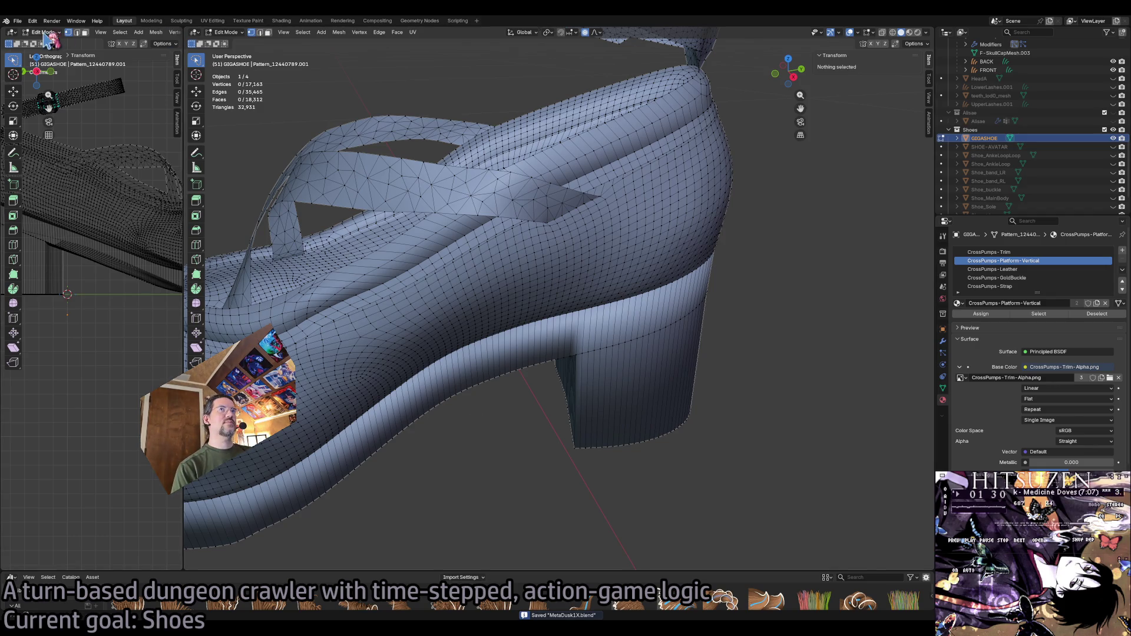
{"action": "left_click", "coordinate": [221, 32]}
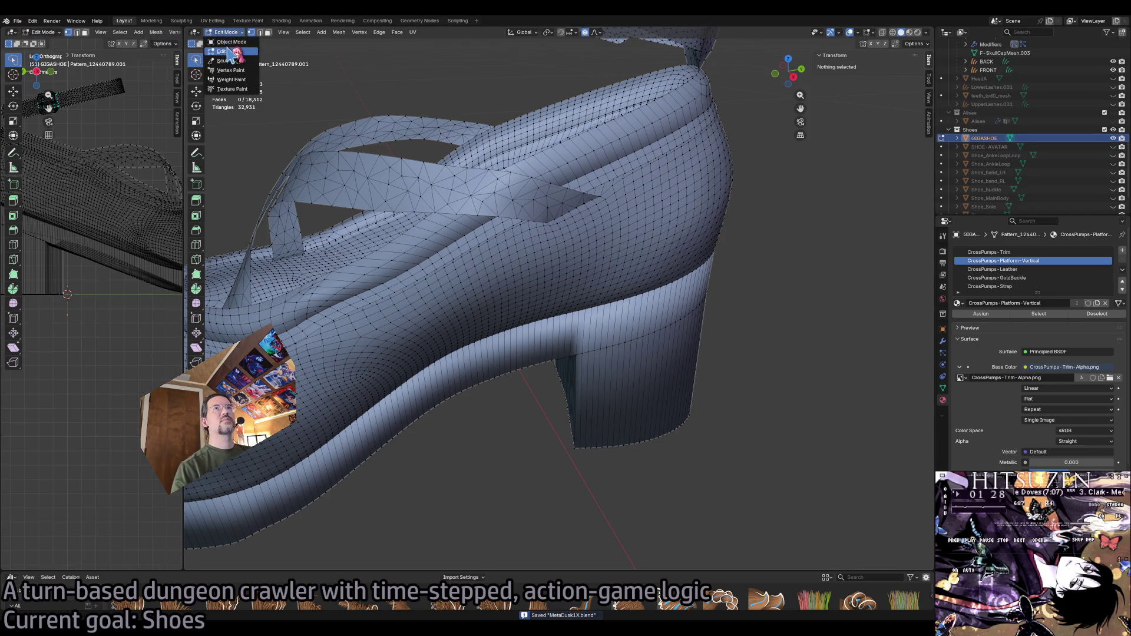
{"action": "key", "text": "alt+a"}
{"action": "left_click", "coordinate": [498, 258]}
{"action": "left_click", "coordinate": [18, 21]}
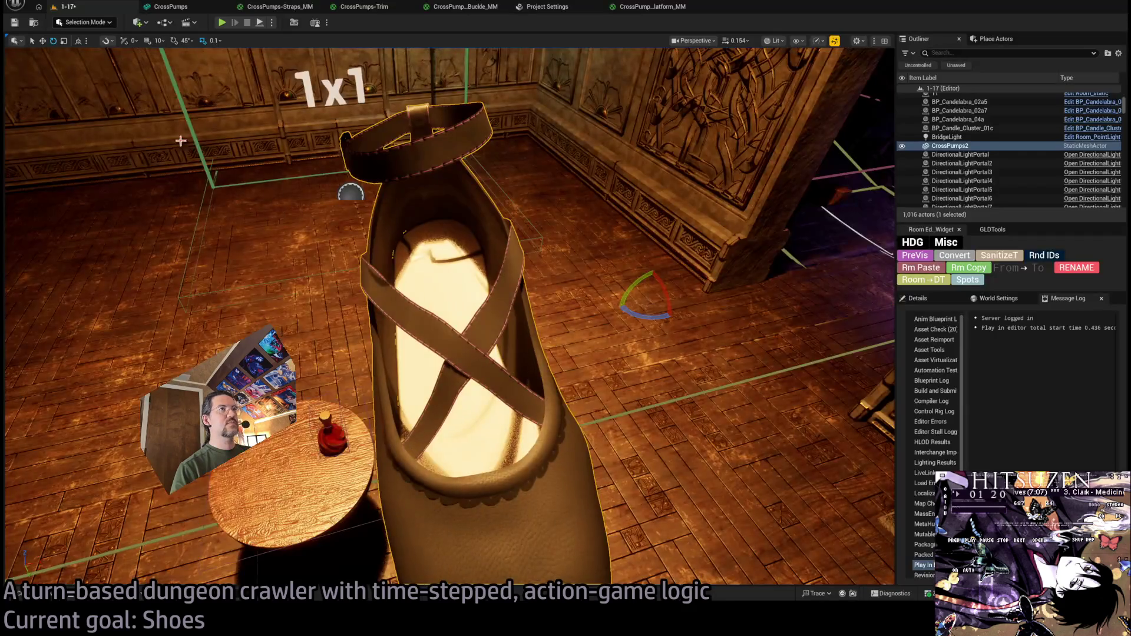
Reimport the CrossPumps static mesh from source and reposition the shoe centre-left in the 1-17 room.
{"action": "left_click", "coordinate": [176, 8]}
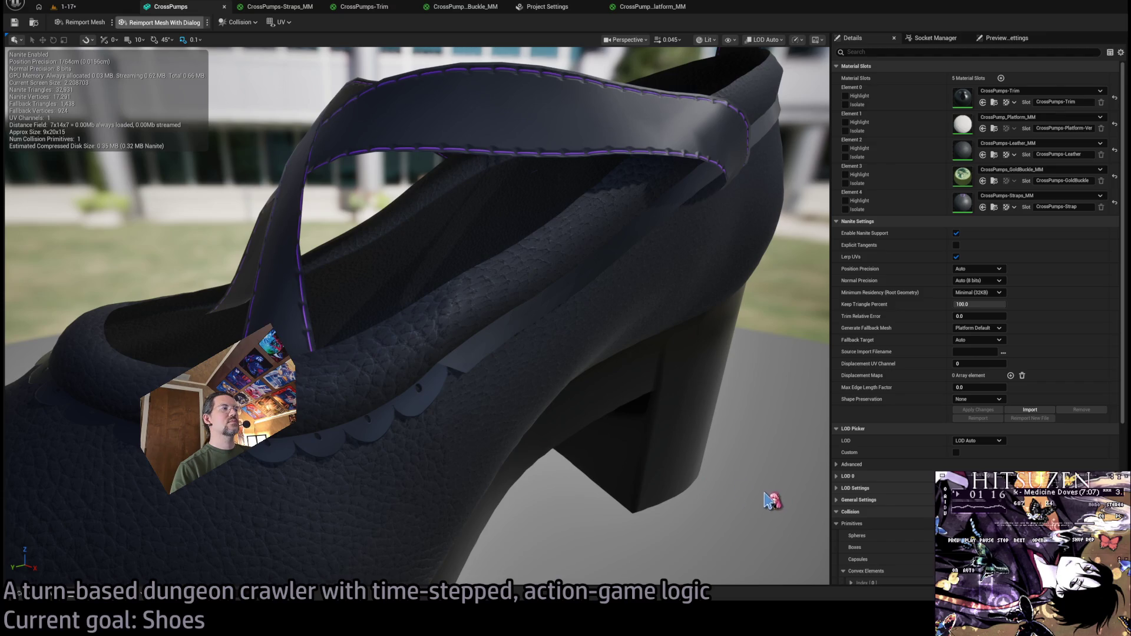
{"action": "left_click", "coordinate": [99, 21]}
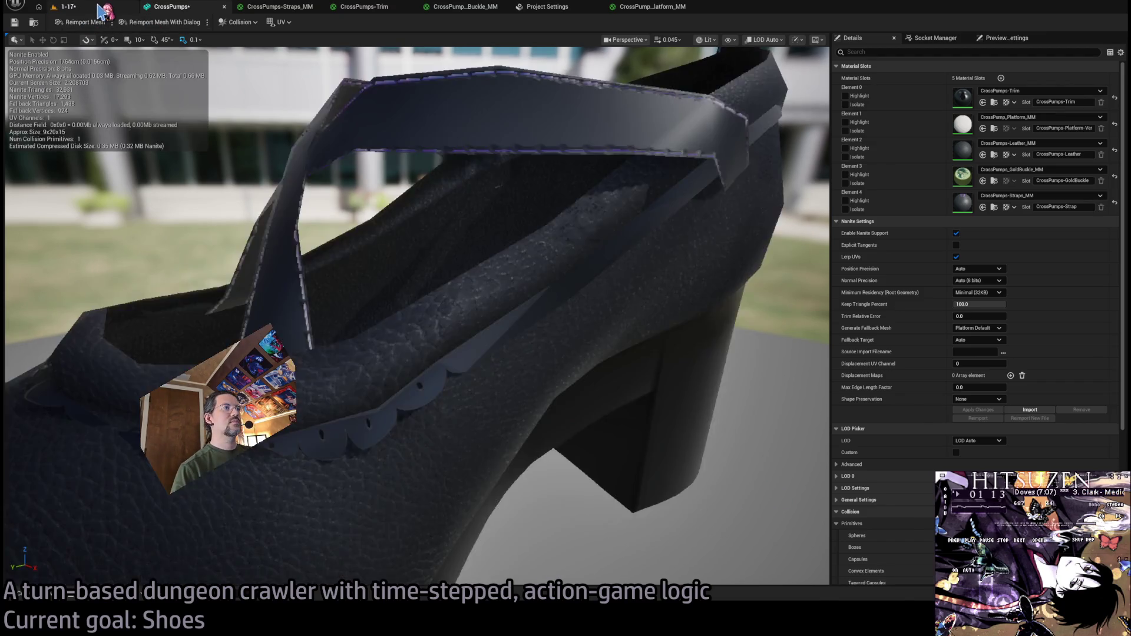
{"action": "left_click", "coordinate": [88, 7]}
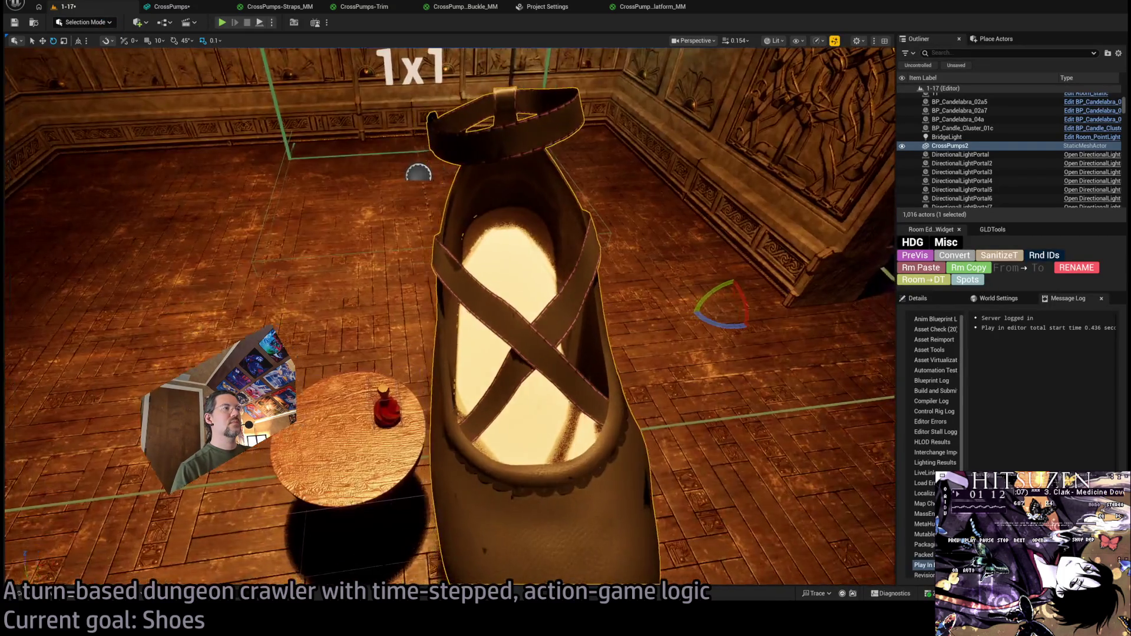
{"action": "mouse_move", "coordinate": [443, 310]}
{"action": "left_mouse_down"}
{"action": "mouse_move", "coordinate": [460, 318]}
{"action": "mouse_move", "coordinate": [501, 305]}
{"action": "left_mouse_up"}
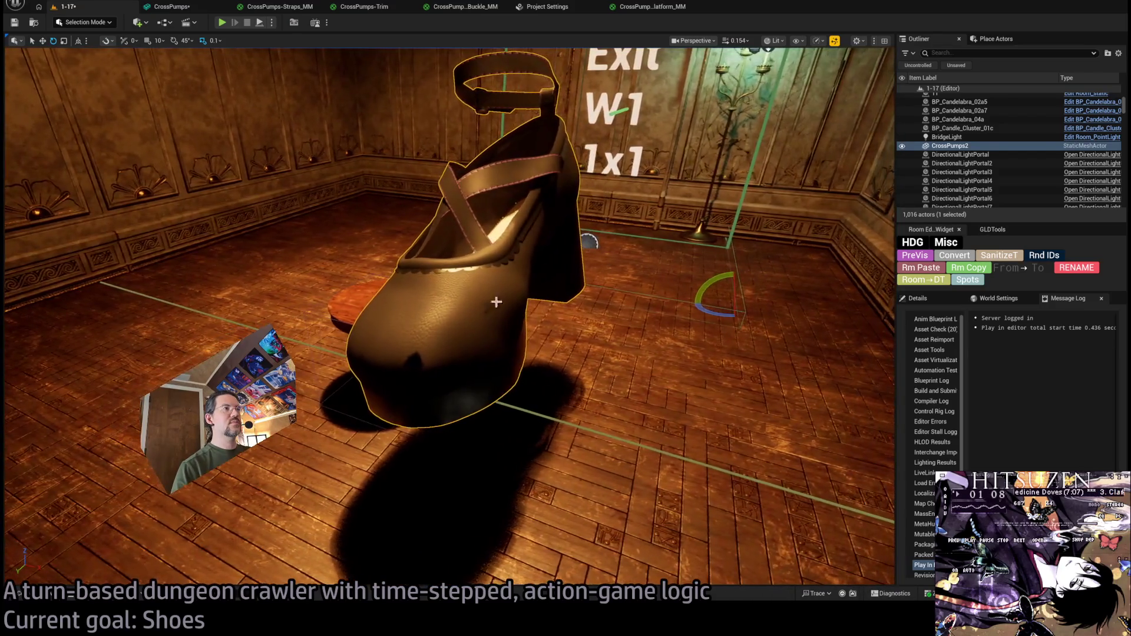
{"action": "left_click_drag", "start_coordinate": [477, 301], "coordinate": [867, 495]}
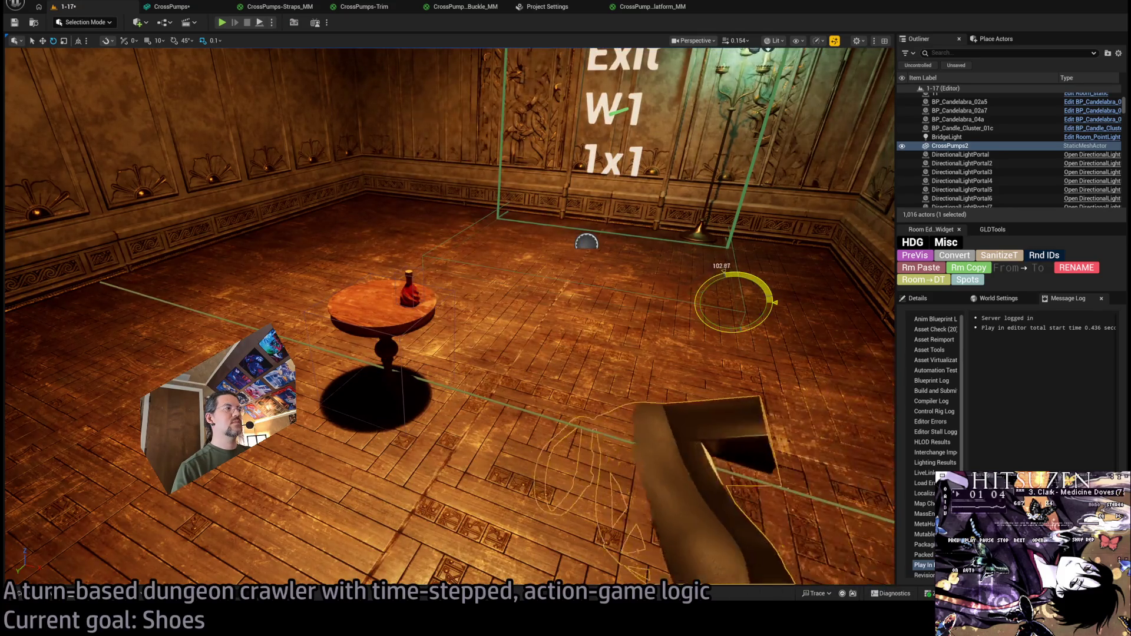
{"action": "mouse_move", "coordinate": [866, 495]}
{"action": "left_mouse_down"}
{"action": "mouse_move", "coordinate": [398, 292]}
{"action": "mouse_move", "coordinate": [495, 353]}
{"action": "mouse_move", "coordinate": [425, 345]}
{"action": "mouse_move", "coordinate": [371, 310]}
{"action": "mouse_move", "coordinate": [318, 353]}
{"action": "mouse_move", "coordinate": [292, 406]}
{"action": "left_mouse_up"}
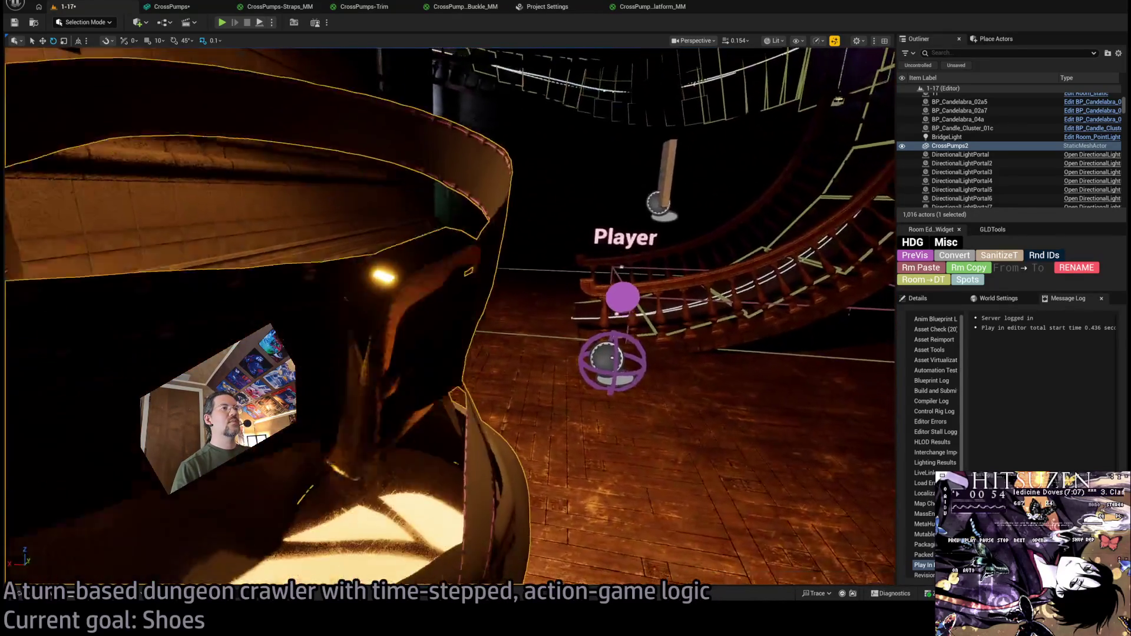
Playtest the level to see the cream-insoled shoe in-game, then stop and select CrossPumps2's properties.
{"action": "left_click", "coordinate": [222, 22]}
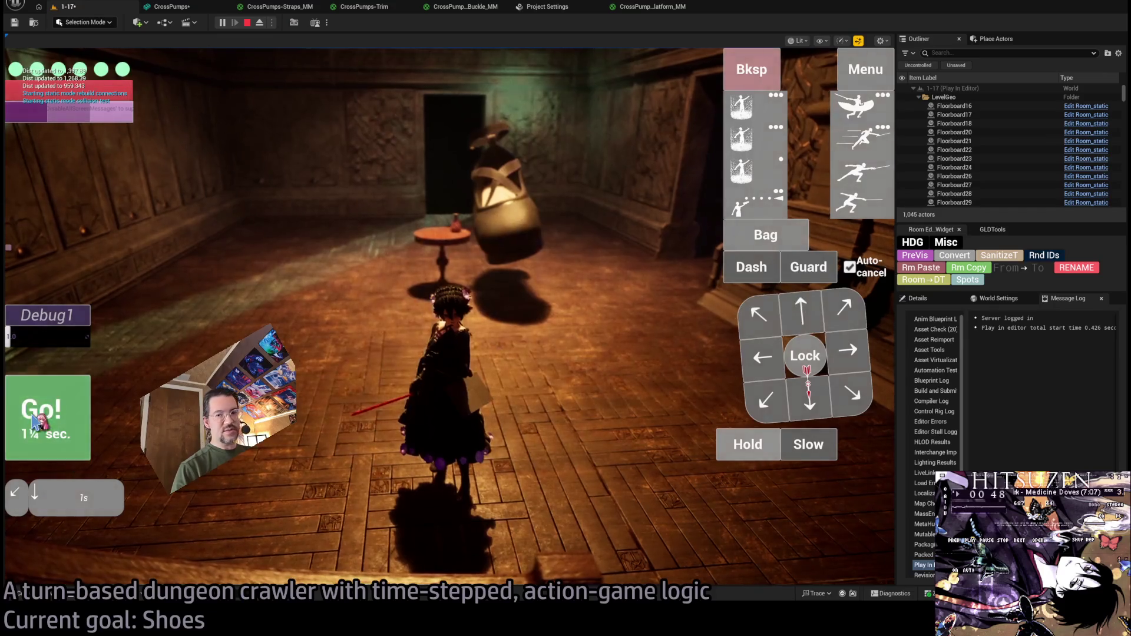
{"action": "left_click", "coordinate": [35, 423]}
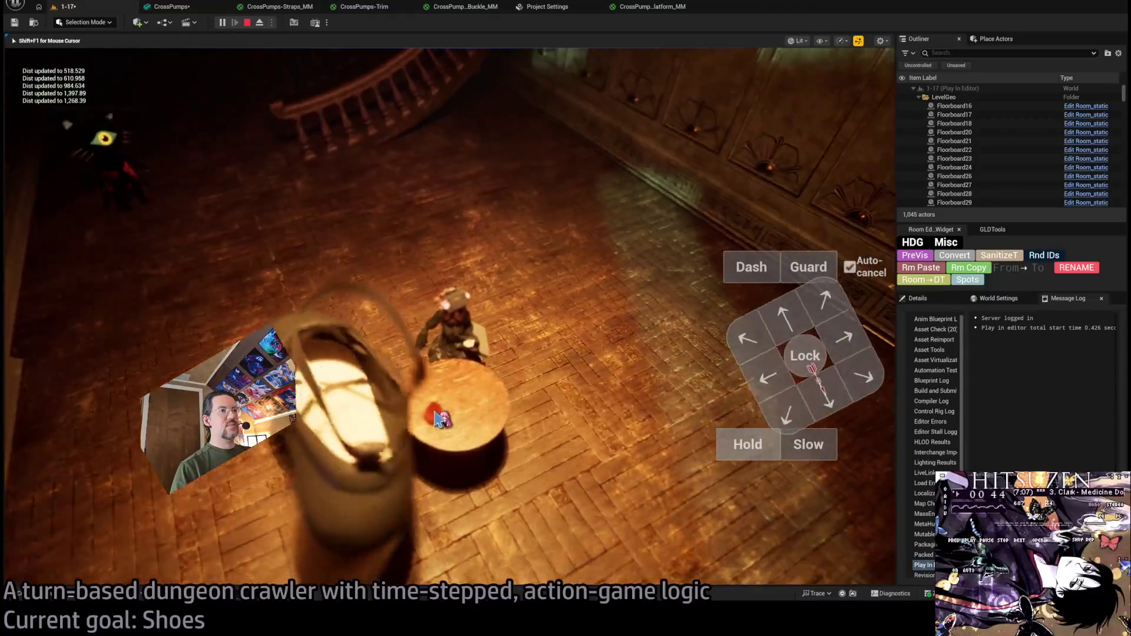
{"action": "key", "text": "Escape"}
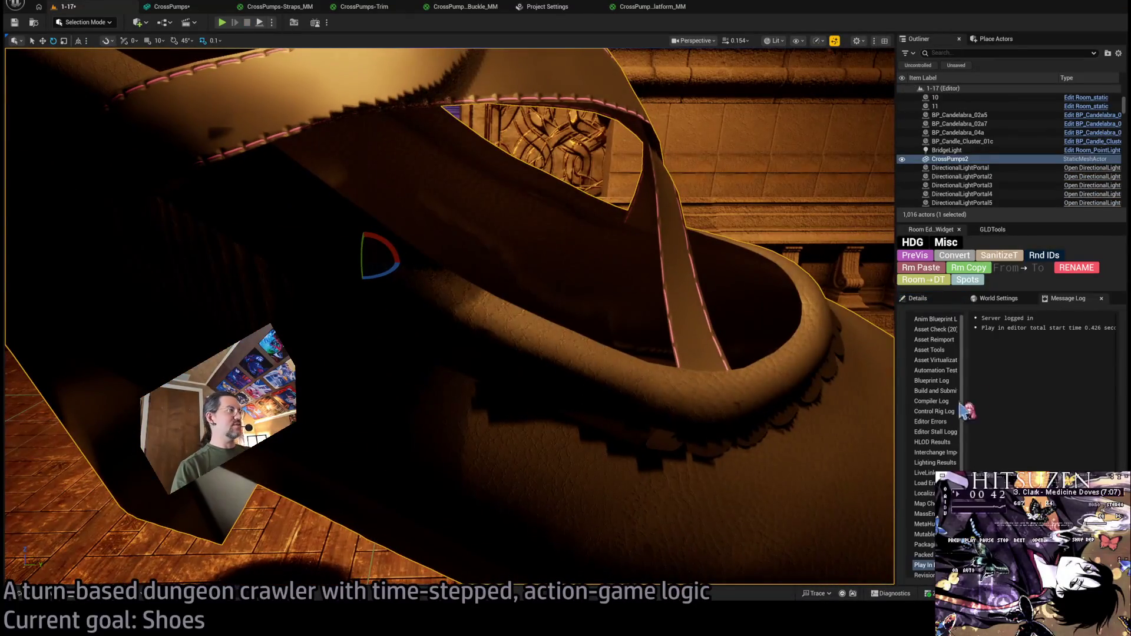
{"action": "left_click", "coordinate": [919, 298]}
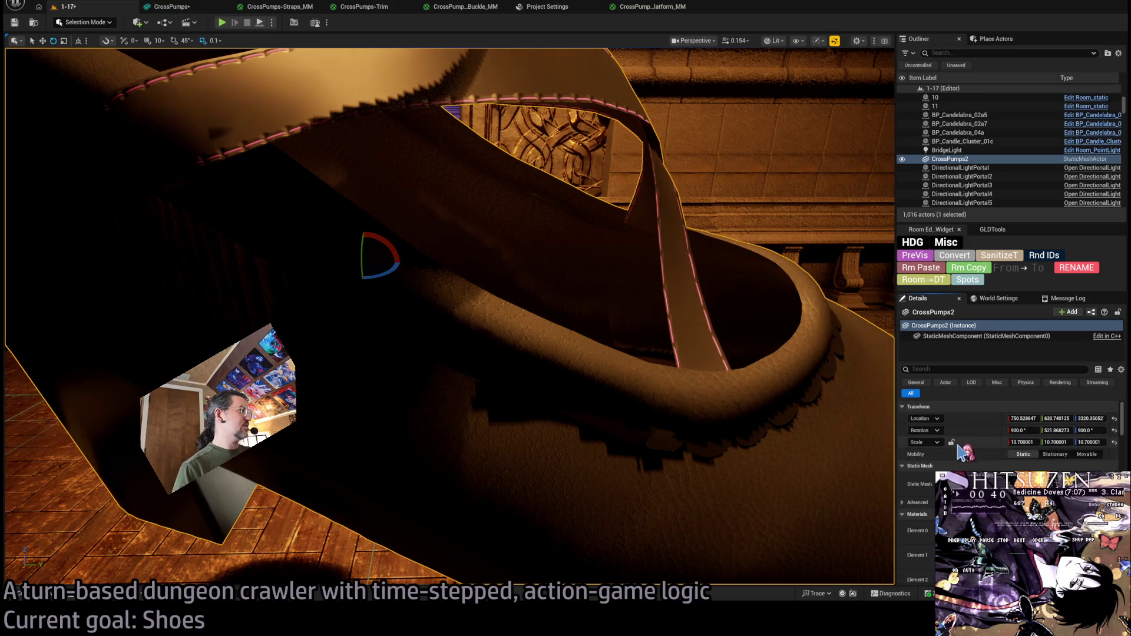
{"action": "scroll", "coordinate": [972, 433], "scroll_direction": "down", "scroll_amount": 3}
{"action": "scroll", "coordinate": [972, 433], "scroll_direction": "down", "scroll_amount": 3}
{"action": "scroll", "coordinate": [972, 434], "scroll_direction": "down", "scroll_amount": 3}
{"action": "scroll", "coordinate": [1007, 433], "scroll_direction": "down", "scroll_amount": 2}
{"action": "scroll", "coordinate": [1007, 433], "scroll_direction": "down", "scroll_amount": 2}
{"action": "scroll", "coordinate": [1008, 434], "scroll_direction": "down", "scroll_amount": 2}
{"action": "scroll", "coordinate": [1008, 433], "scroll_direction": "down", "scroll_amount": 2}
{"action": "scroll", "coordinate": [954, 450], "scroll_direction": "down", "scroll_amount": 2}
{"action": "scroll", "coordinate": [955, 450], "scroll_direction": "down", "scroll_amount": 2}
{"action": "scroll", "coordinate": [954, 451], "scroll_direction": "down", "scroll_amount": 2}
{"action": "scroll", "coordinate": [955, 451], "scroll_direction": "down", "scroll_amount": 2}
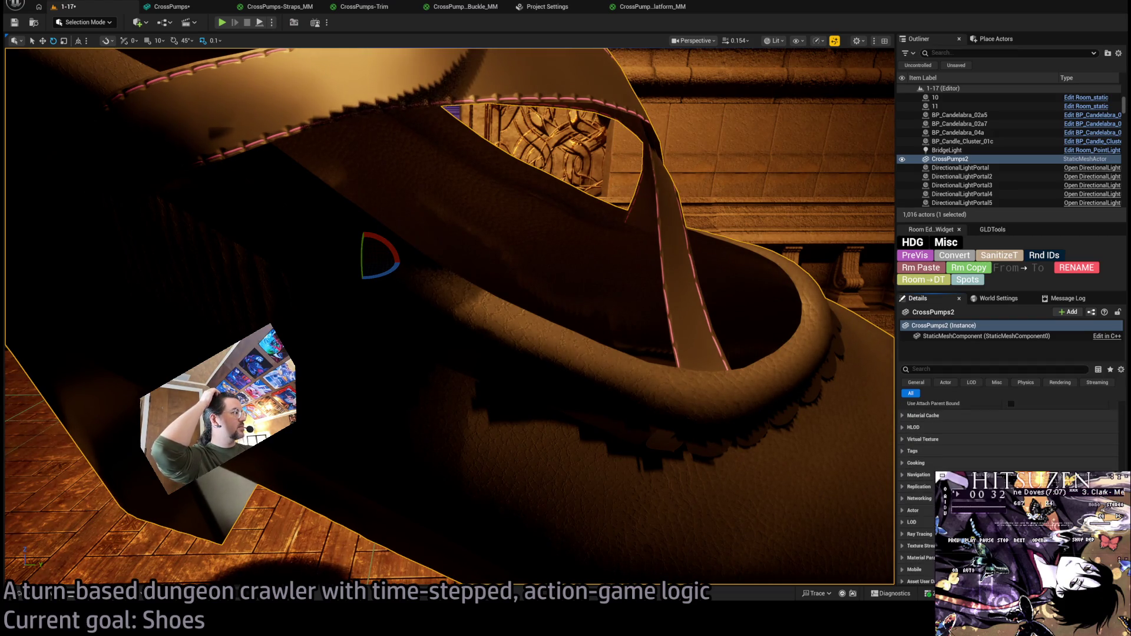
{"action": "scroll", "coordinate": [1008, 443], "scroll_direction": "up", "scroll_amount": 2}
{"action": "scroll", "coordinate": [1008, 434], "scroll_direction": "up", "scroll_amount": 2}
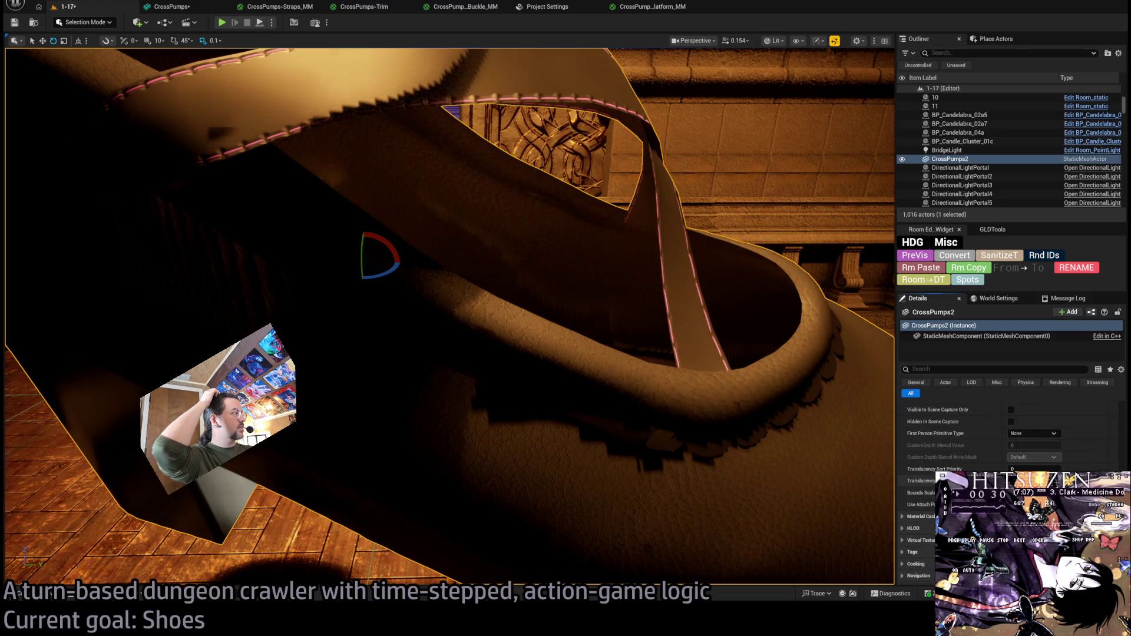
{"action": "scroll", "coordinate": [1008, 443], "scroll_direction": "up", "scroll_amount": 2}
{"action": "scroll", "coordinate": [1007, 442], "scroll_direction": "up", "scroll_amount": 2}
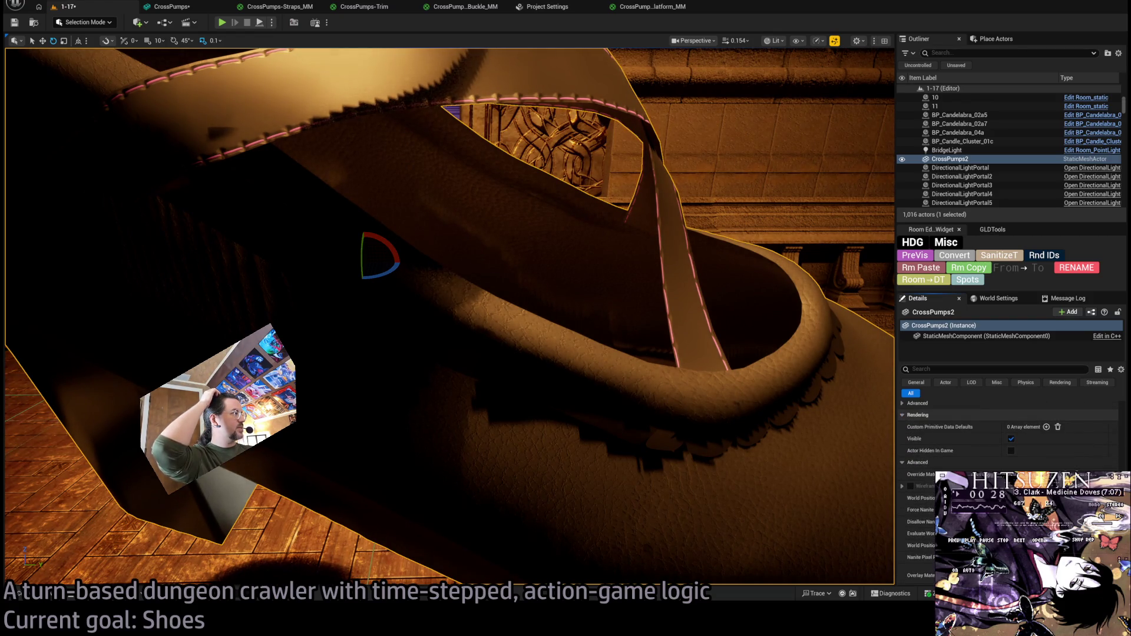
{"action": "scroll", "coordinate": [1118, 459], "scroll_direction": "down", "scroll_amount": 2}
{"action": "scroll", "coordinate": [1118, 460], "scroll_direction": "down", "scroll_amount": 2}
{"action": "scroll", "coordinate": [1118, 460], "scroll_direction": "down", "scroll_amount": 2}
{"action": "scroll", "coordinate": [924, 522], "scroll_direction": "down", "scroll_amount": 2}
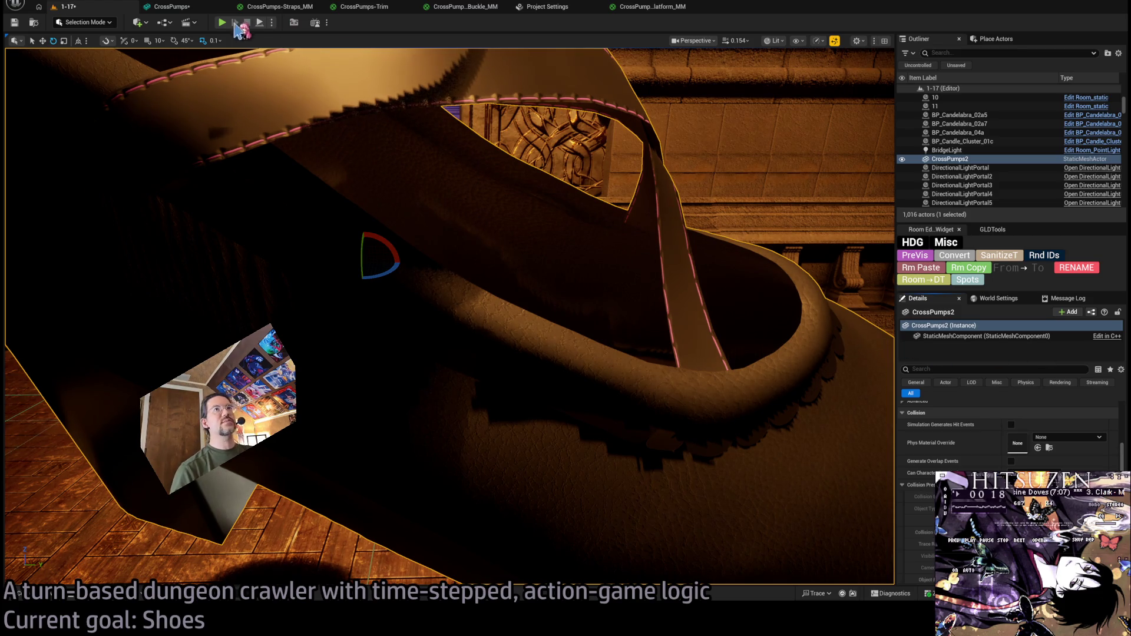
{"action": "key", "text": "alt+p"}
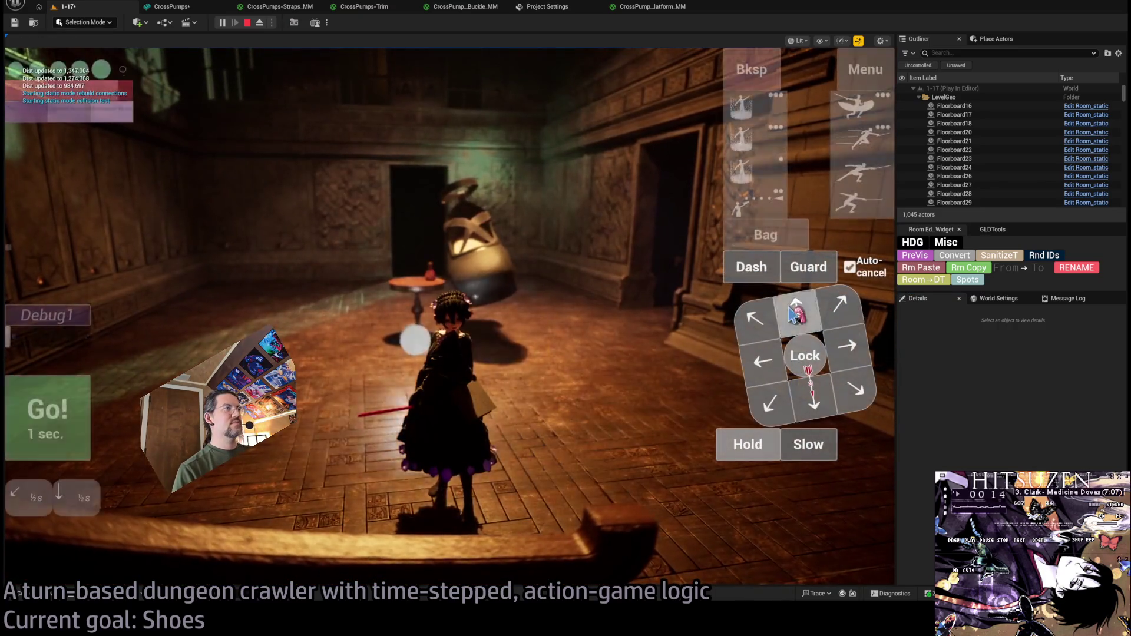
Walk the character around the giant shoe in Play In Editor, checking its mesh asset, then end the session.
{"action": "left_click", "coordinate": [807, 369]}
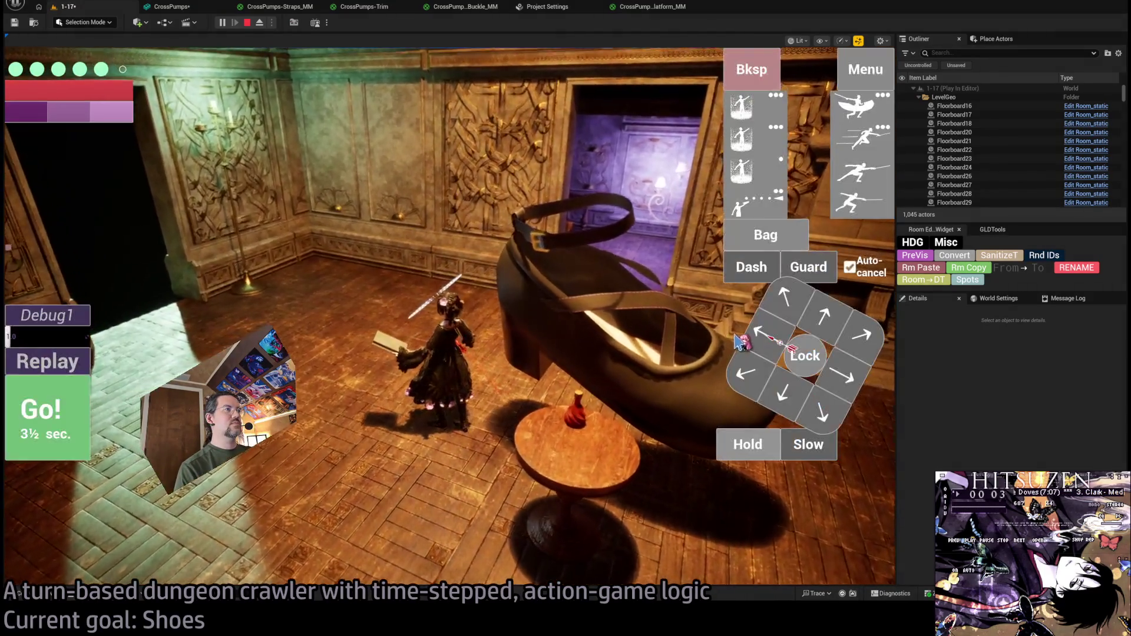
{"action": "left_click", "coordinate": [741, 343]}
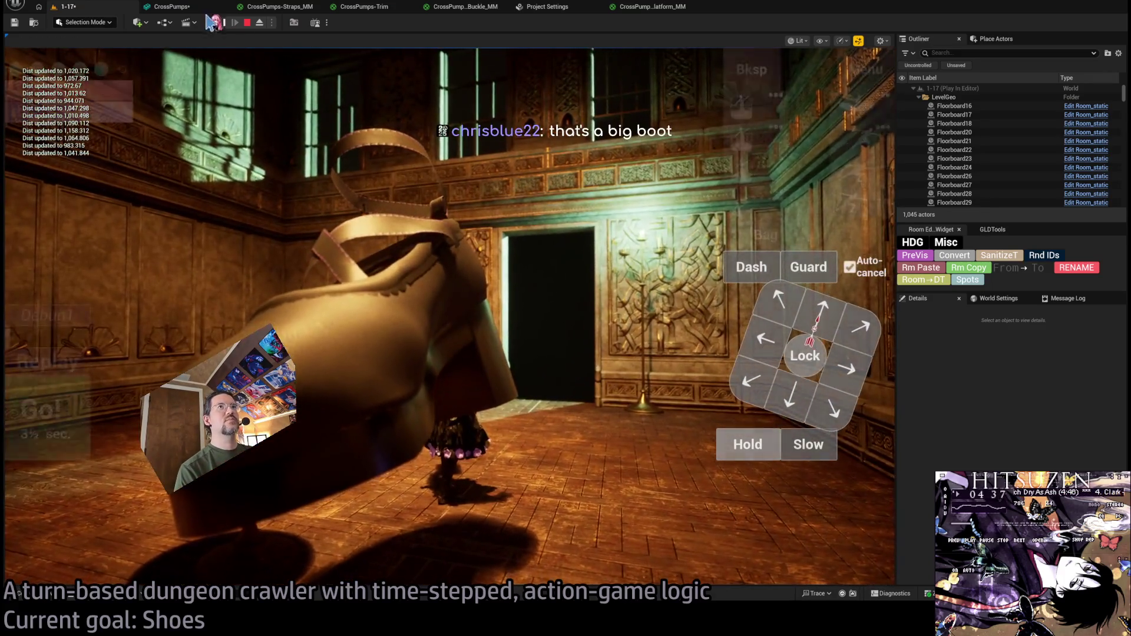
{"action": "left_click", "coordinate": [207, 9]}
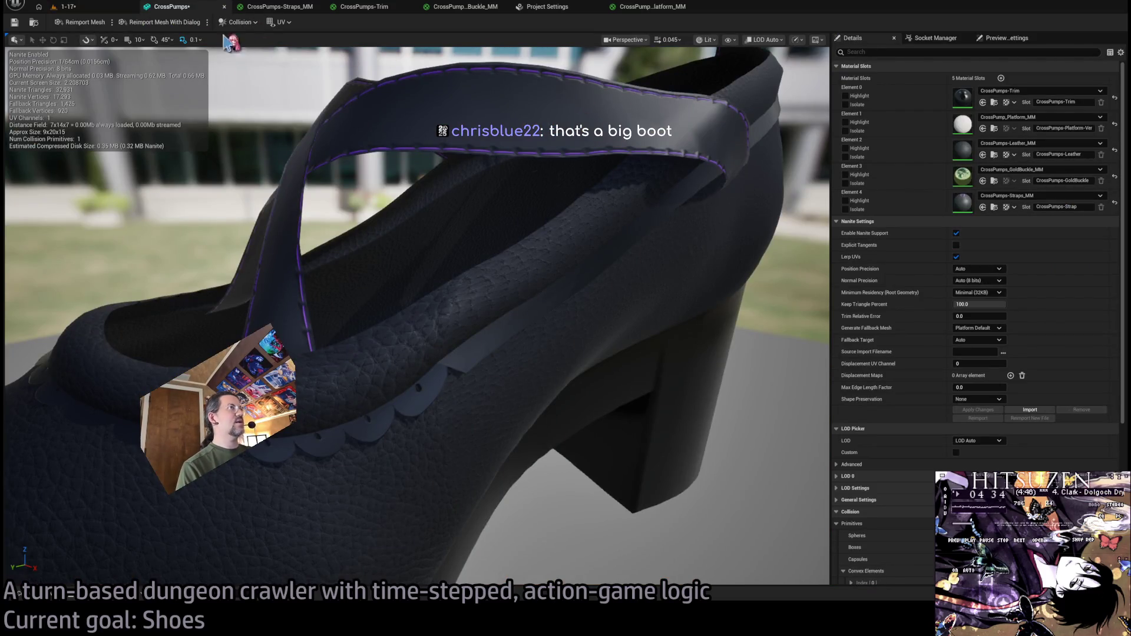
{"action": "left_click", "coordinate": [114, 9]}
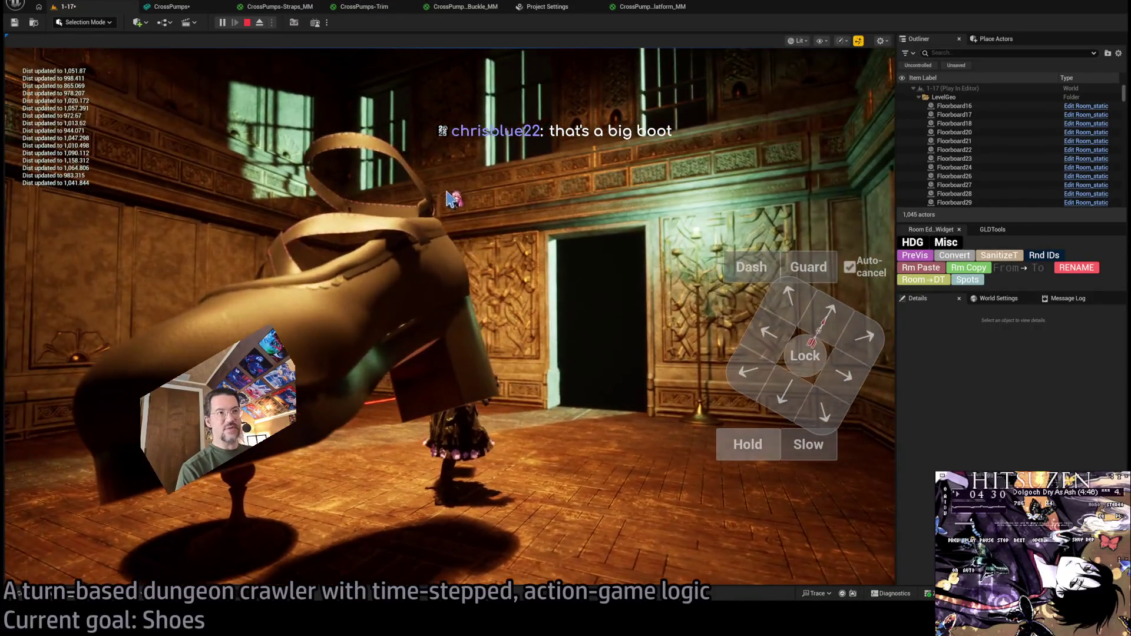
{"action": "left_click", "coordinate": [451, 198]}
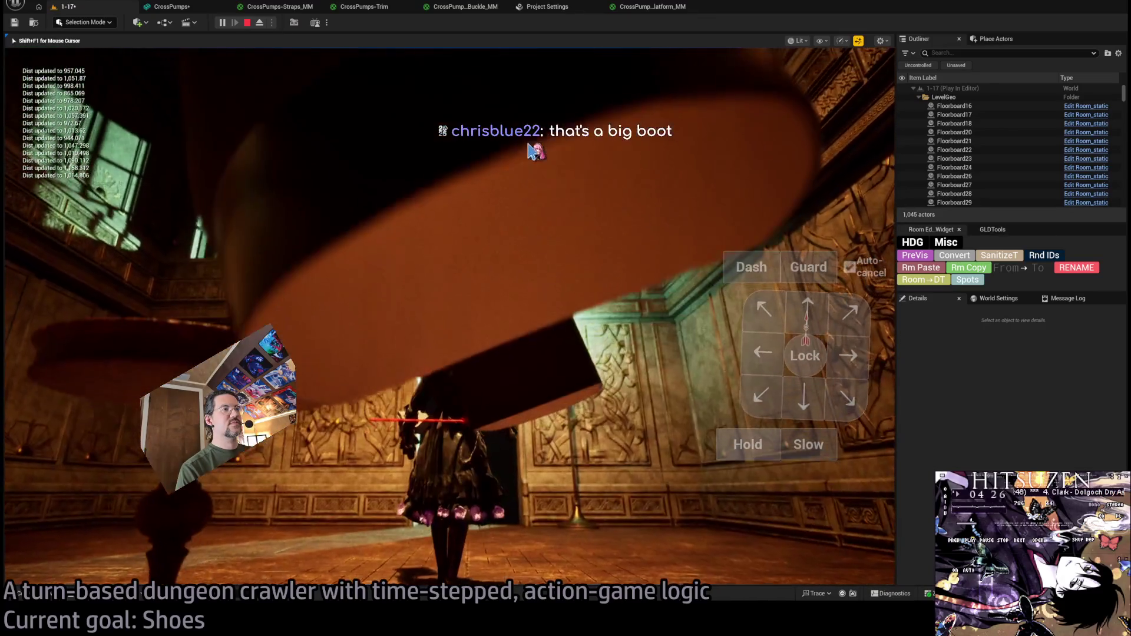
{"action": "key", "text": "w"}
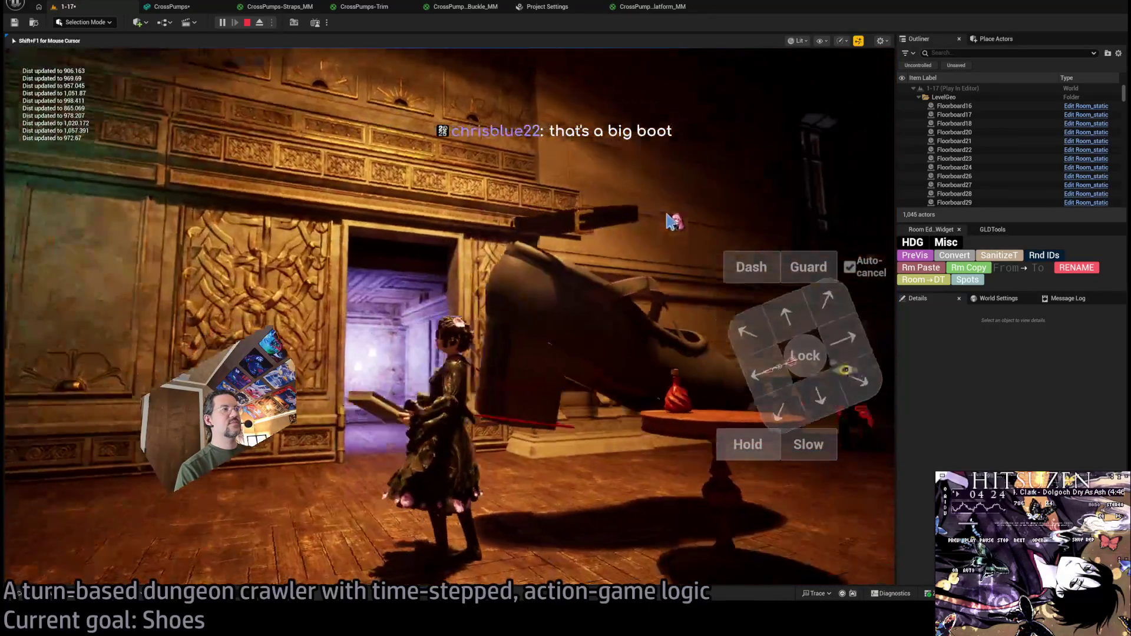
{"action": "key", "text": "a"}
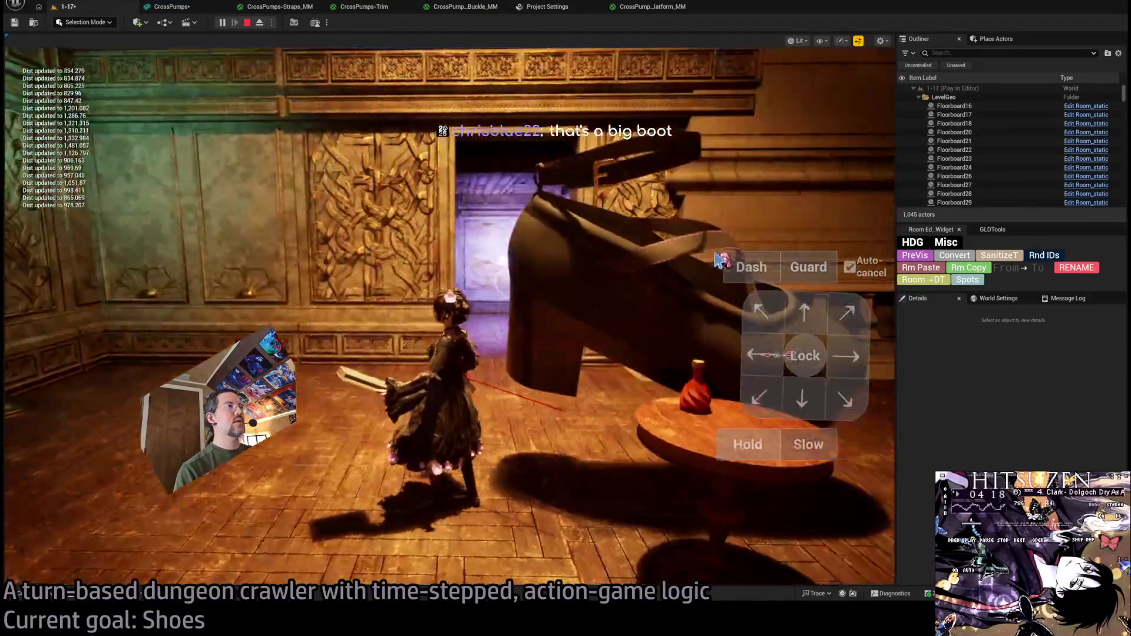
{"action": "key", "text": "Escape"}
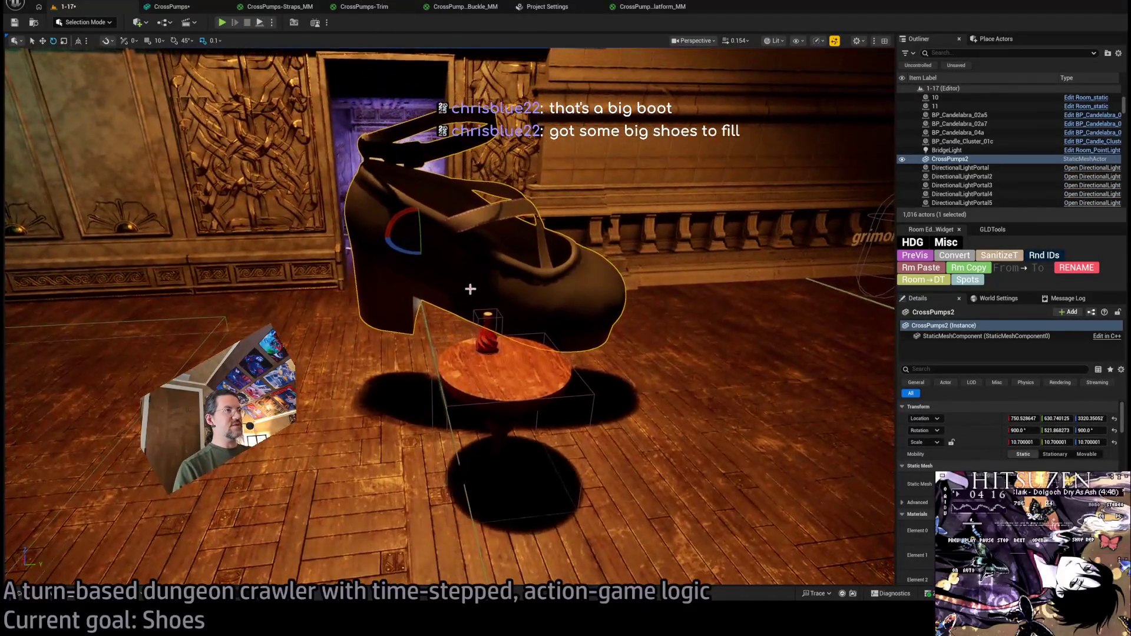
Delete the CrossPumps2 shoe from the level and switch to the Unreal Engine Public Roadmap page.
{"action": "key", "text": "Delete"}
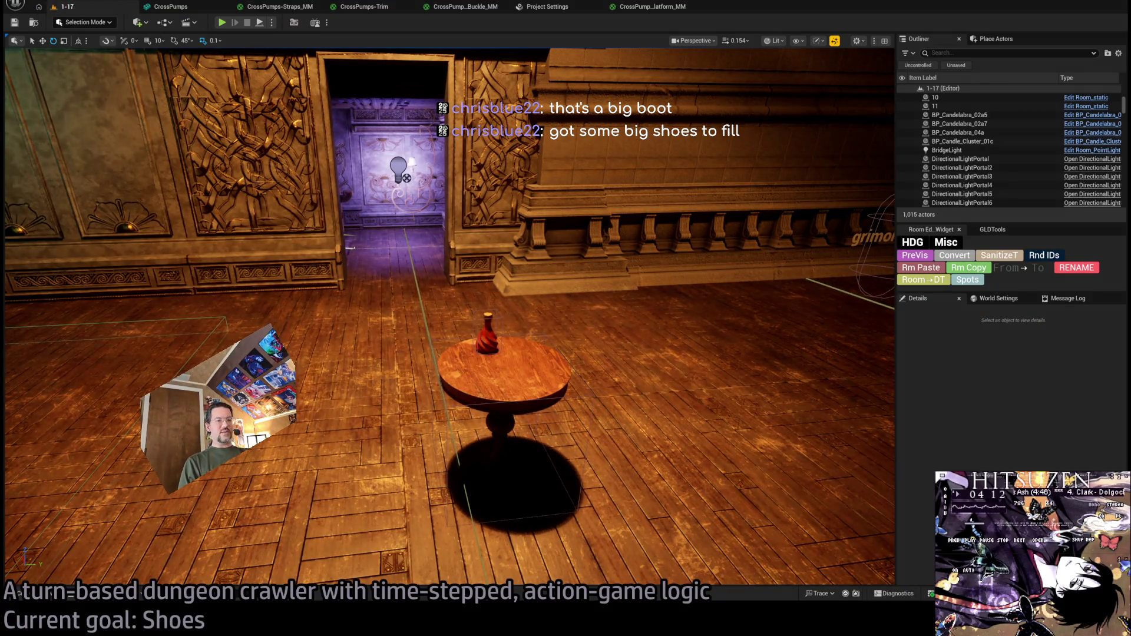
{"action": "key", "text": "alt+Tab"}
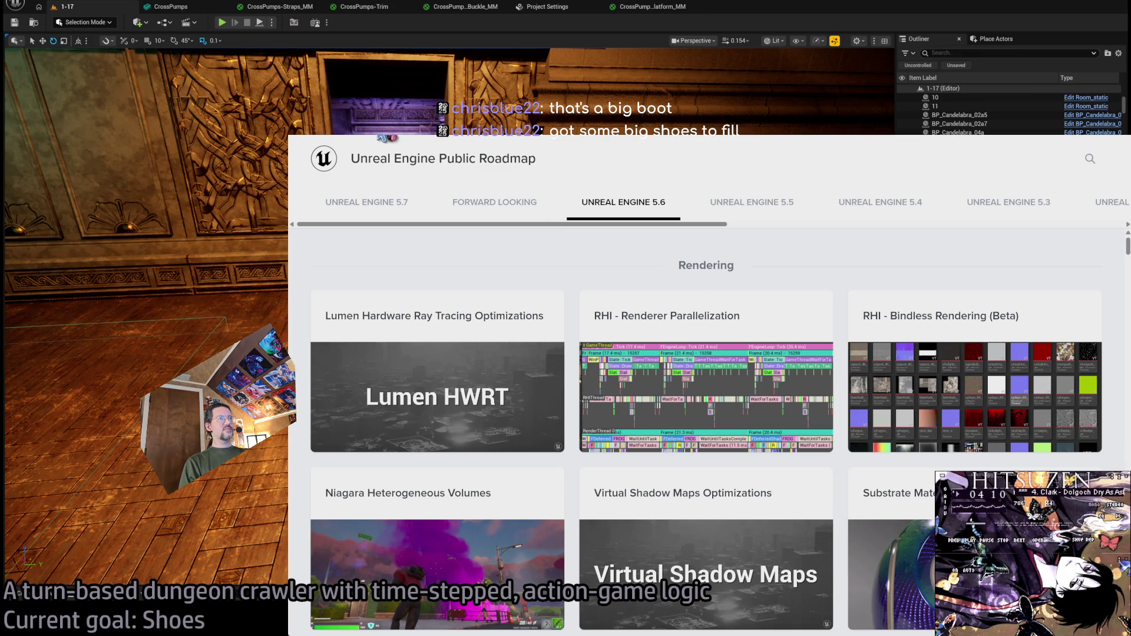
Switch from the roadmap browser window to the Twitch Following page.
{"action": "key", "text": "alt+Tab"}
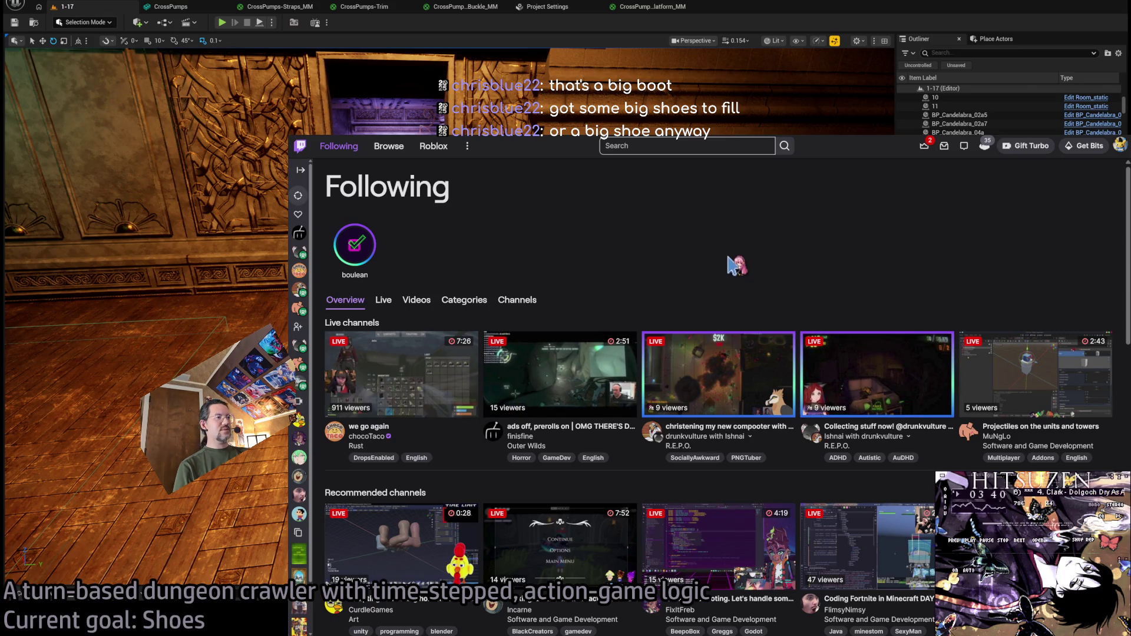
{"action": "scroll", "coordinate": [754, 263], "scroll_direction": "down", "scroll_amount": 1}
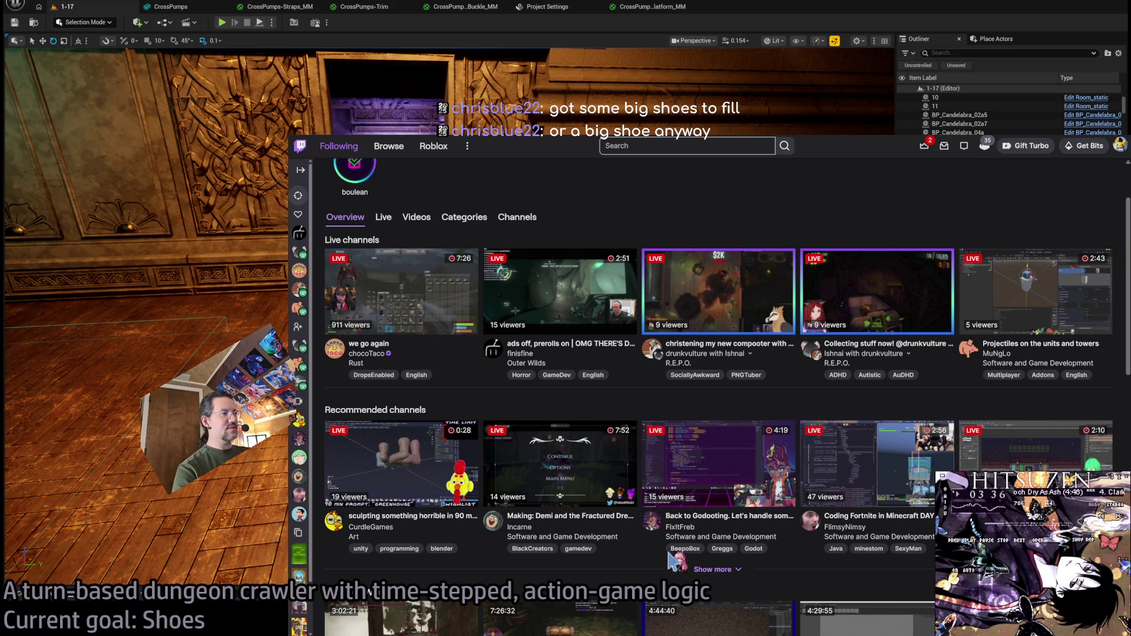
{"action": "scroll", "coordinate": [663, 463], "scroll_direction": "down", "scroll_amount": 3}
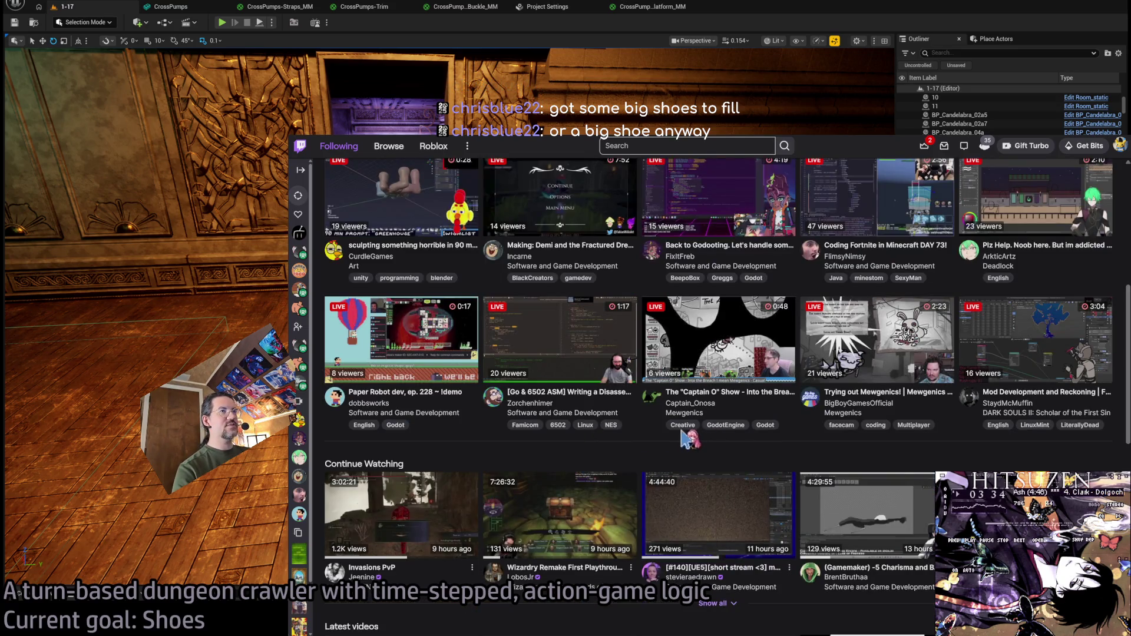
{"action": "scroll", "coordinate": [689, 440], "scroll_direction": "up", "scroll_amount": 1}
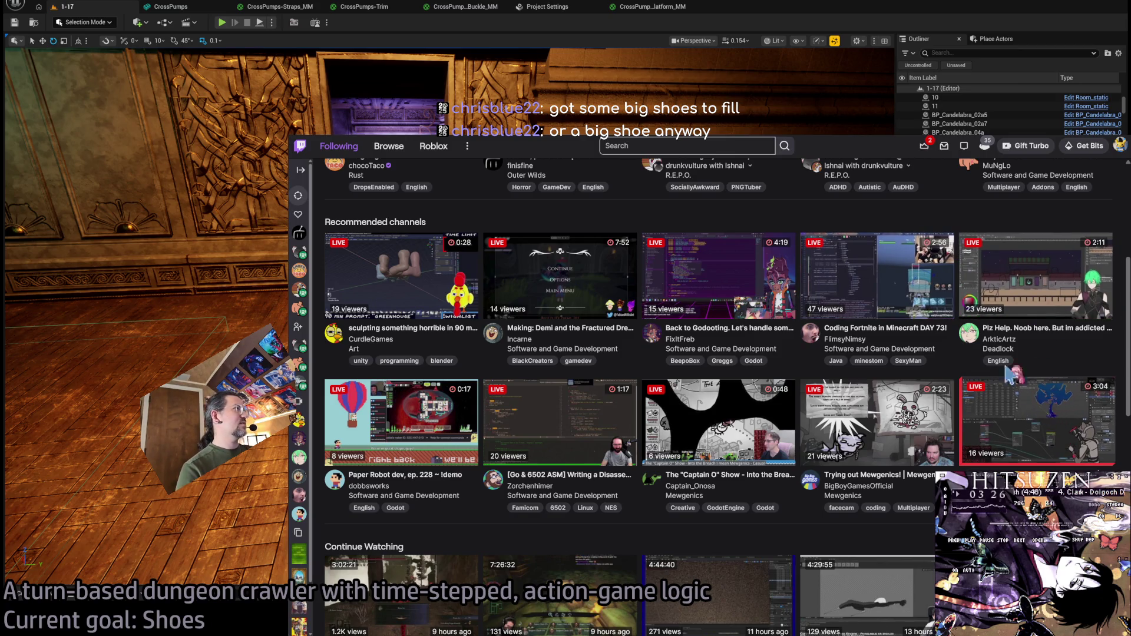
Peek at a mod development stream, then navigate back to live channels tagged unrealengine.
{"action": "left_click", "coordinate": [1038, 424]}
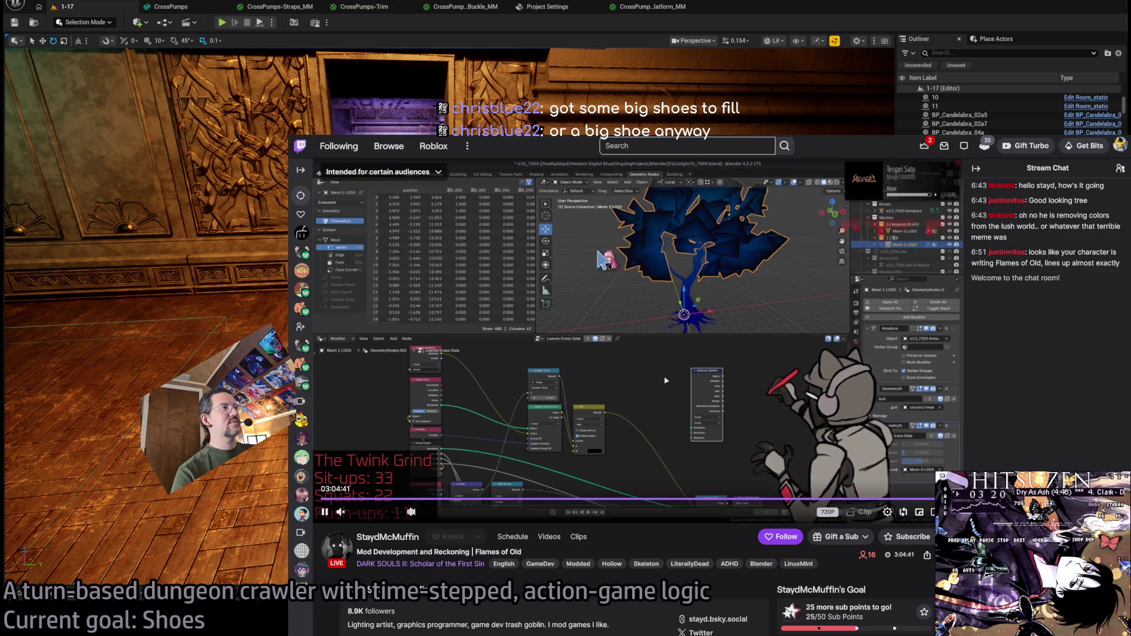
{"action": "key", "text": "alt+Left"}
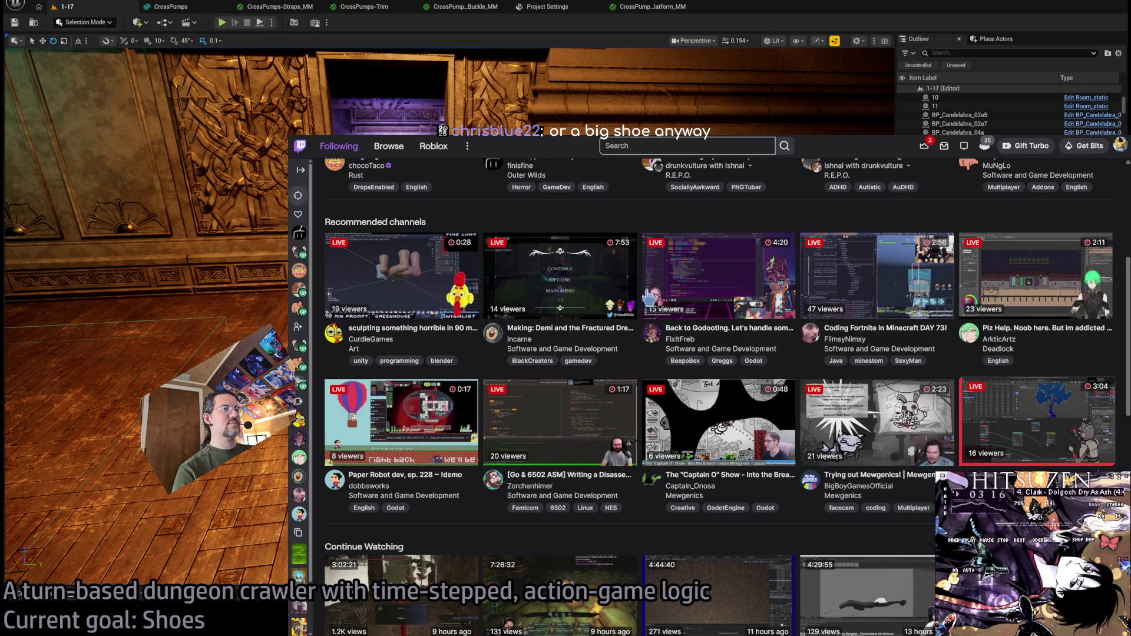
{"action": "key", "text": "alt+Left"}
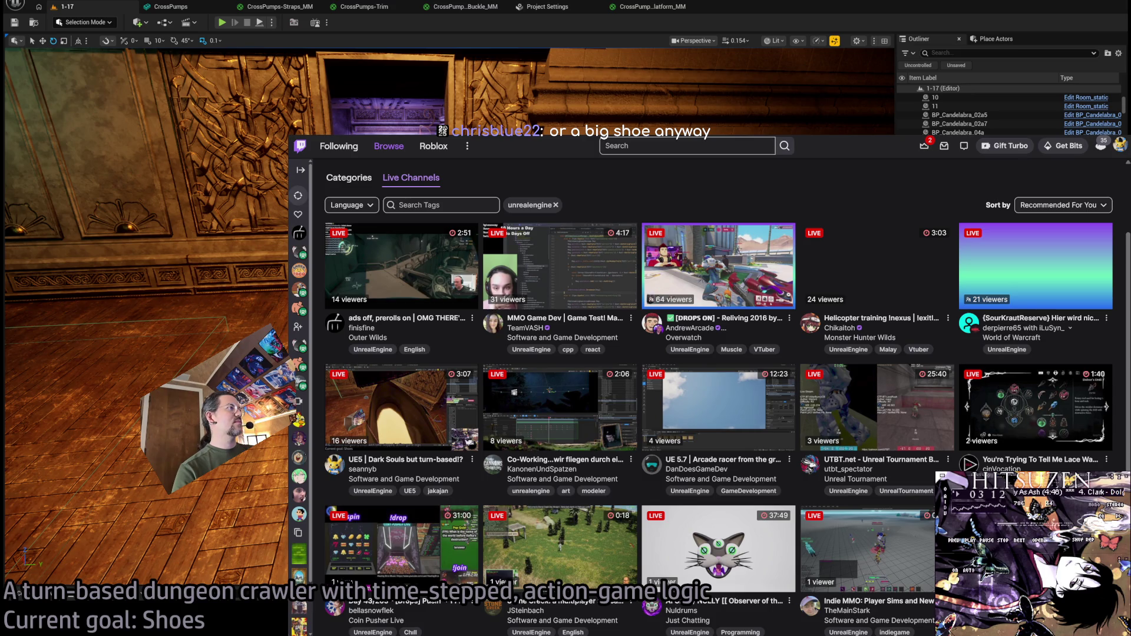
{"action": "scroll", "coordinate": [717, 389], "scroll_direction": "down", "scroll_amount": 1}
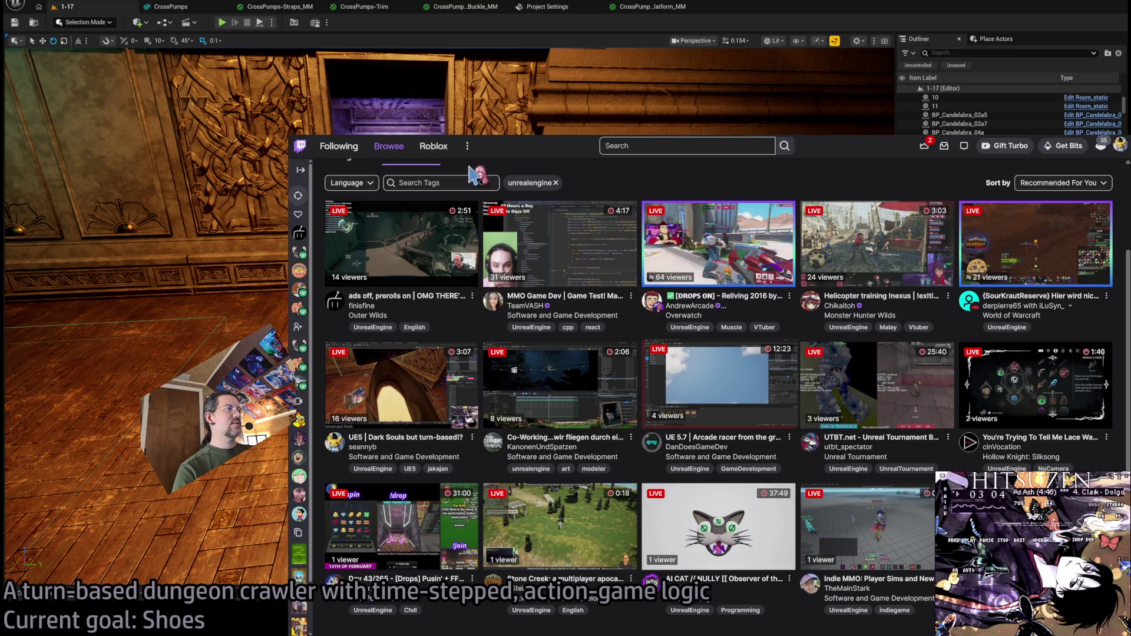
Open the UE 5.7 arcade racer stream, return to the channel list, then reopen it to watch.
{"action": "left_click", "coordinate": [685, 386]}
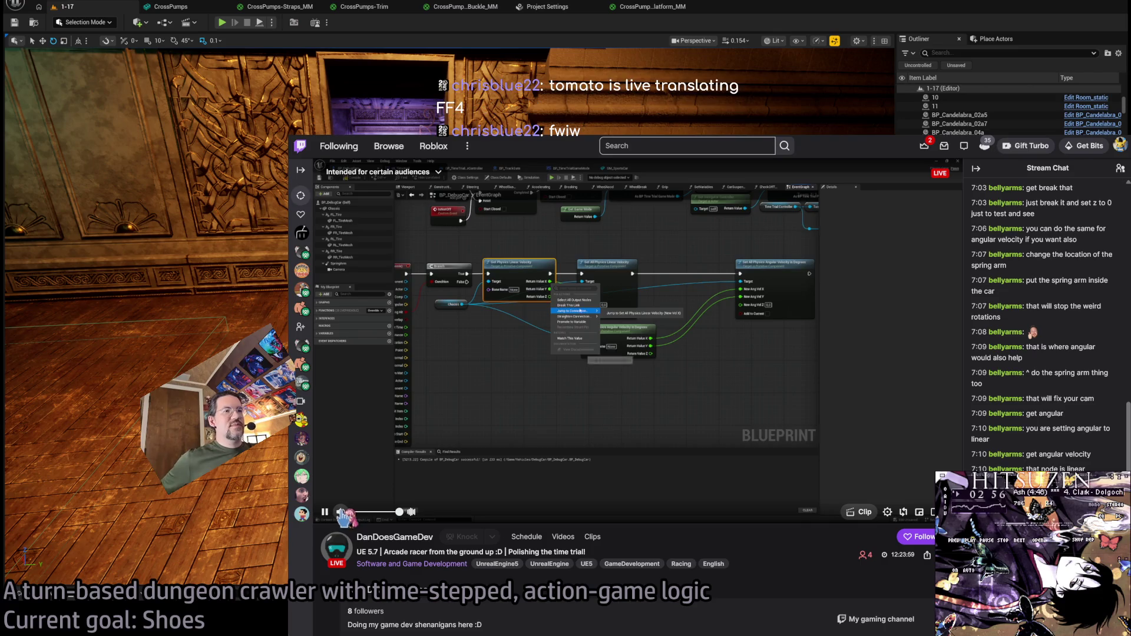
{"action": "mouse_move", "coordinate": [340, 512]}
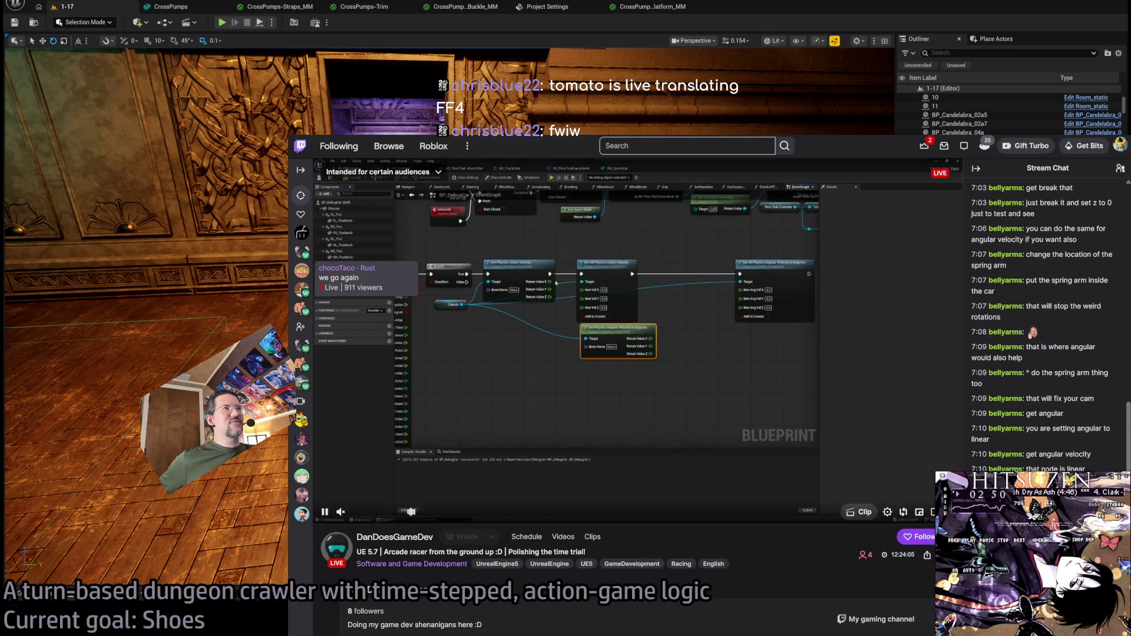
{"action": "left_click", "coordinate": [549, 562]}
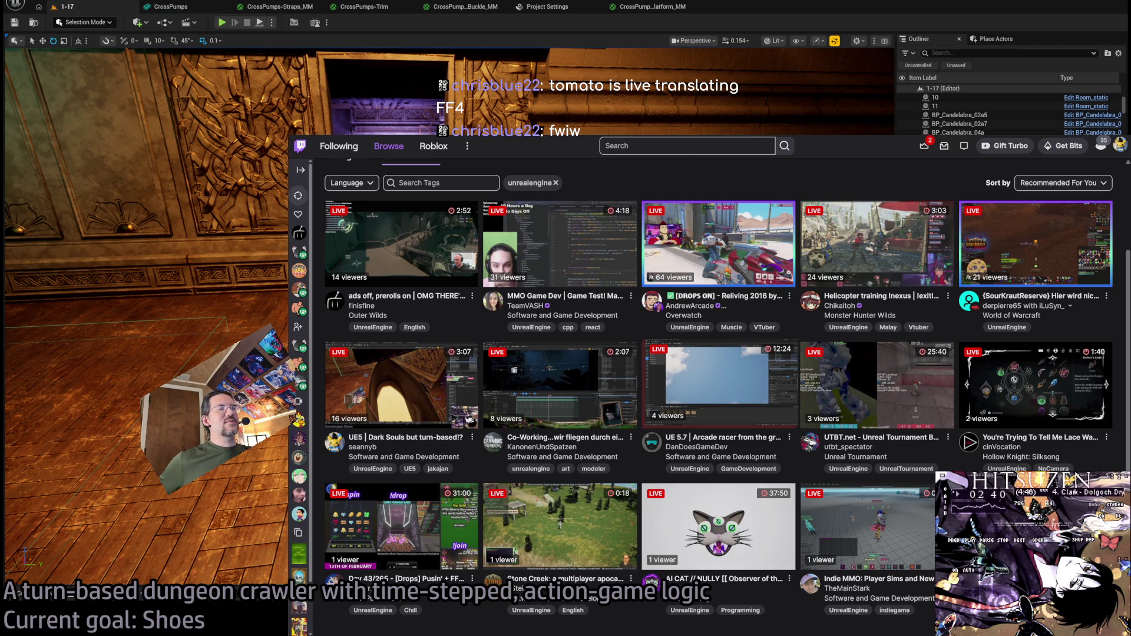
{"action": "left_click", "coordinate": [719, 385]}
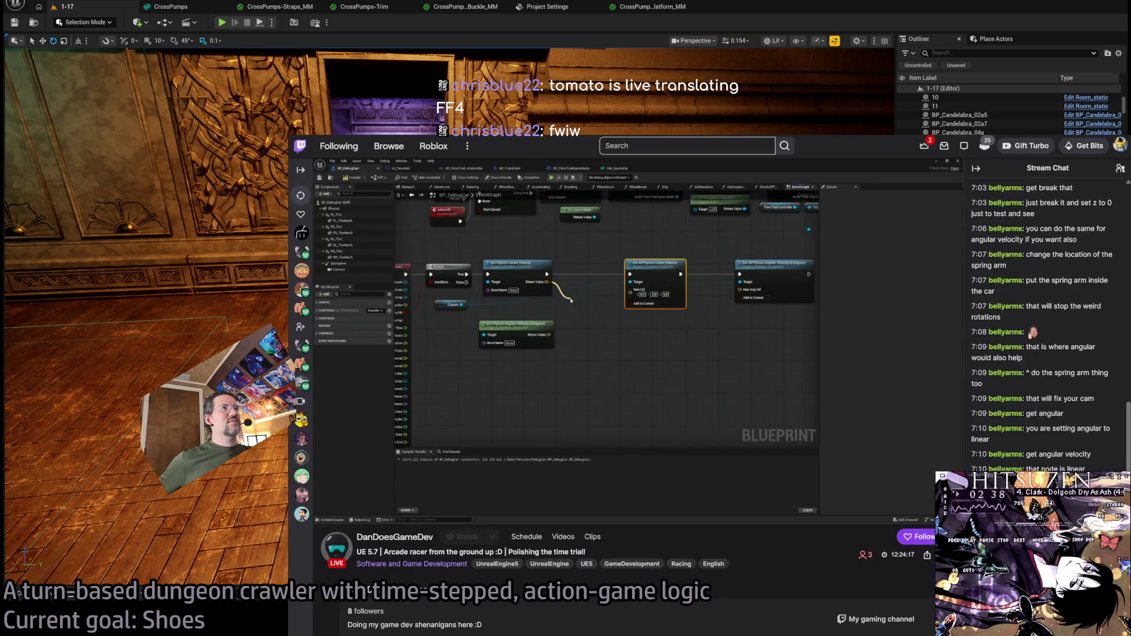